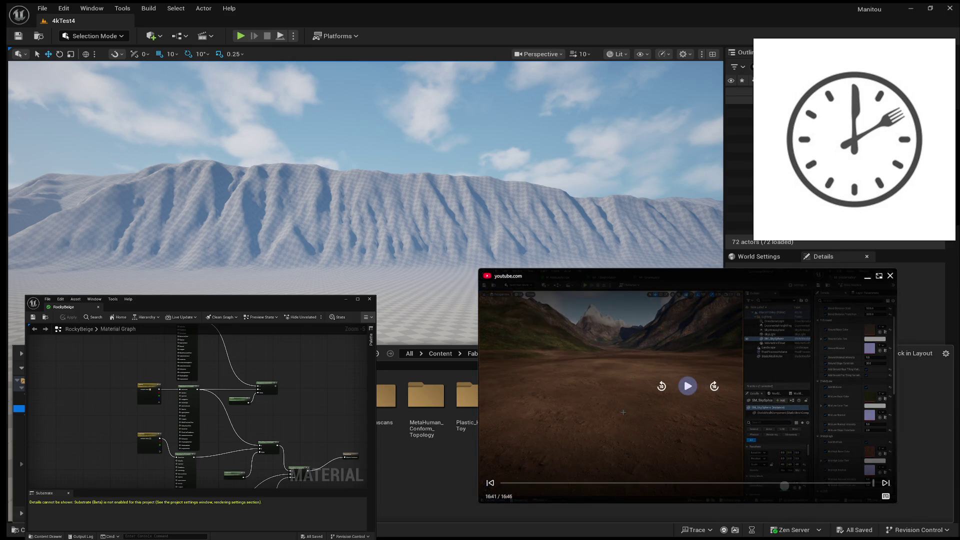
Resume the mountain clip, pause it, then start the next 24:40 video from its beginning.
{"action": "left_click", "coordinate": [688, 386]}
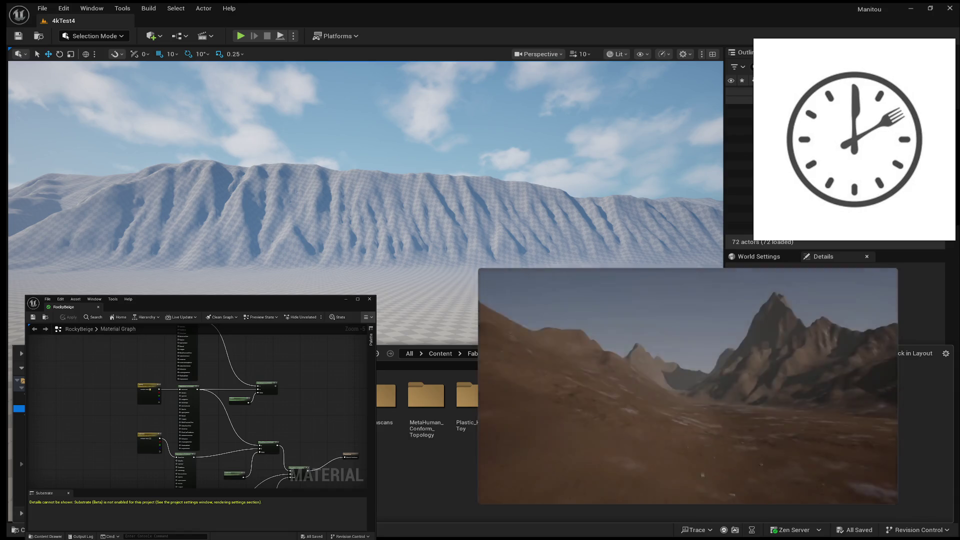
{"action": "left_click", "coordinate": [688, 386]}
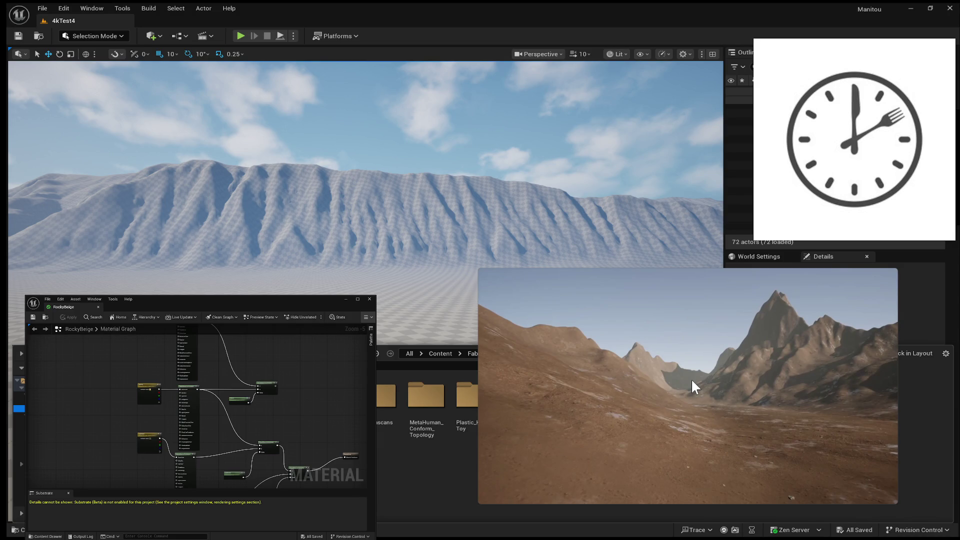
{"action": "mouse_move", "coordinate": [726, 356]}
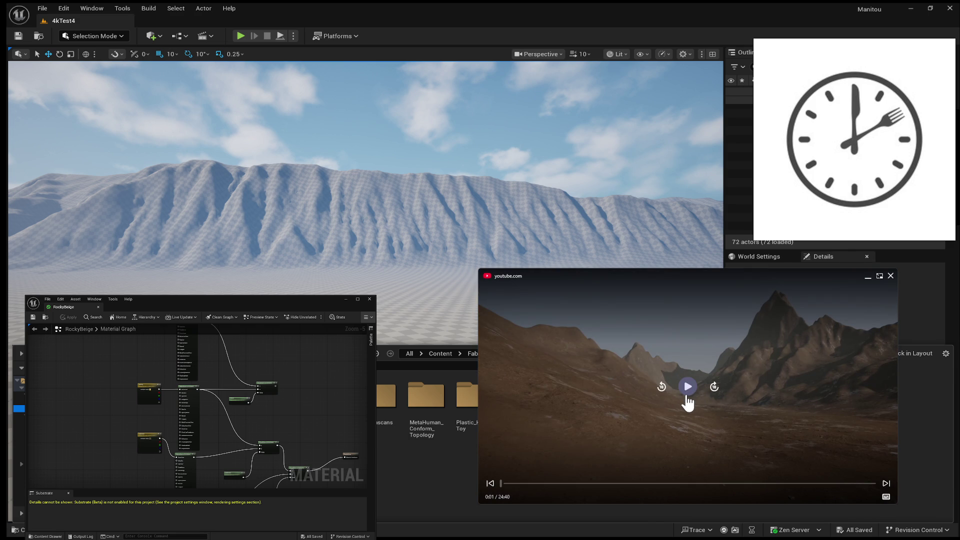
{"action": "left_click", "coordinate": [687, 399]}
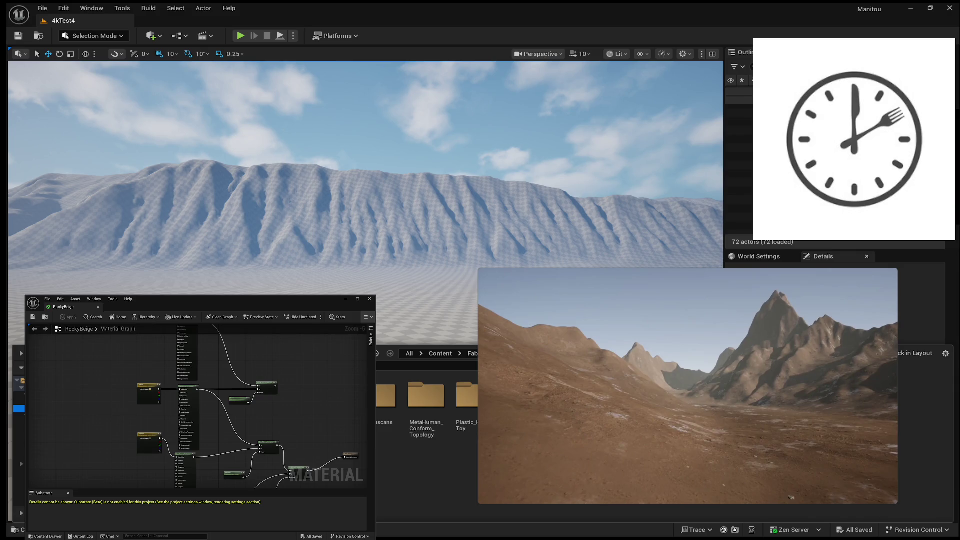
{"action": "mouse_move", "coordinate": [764, 383]}
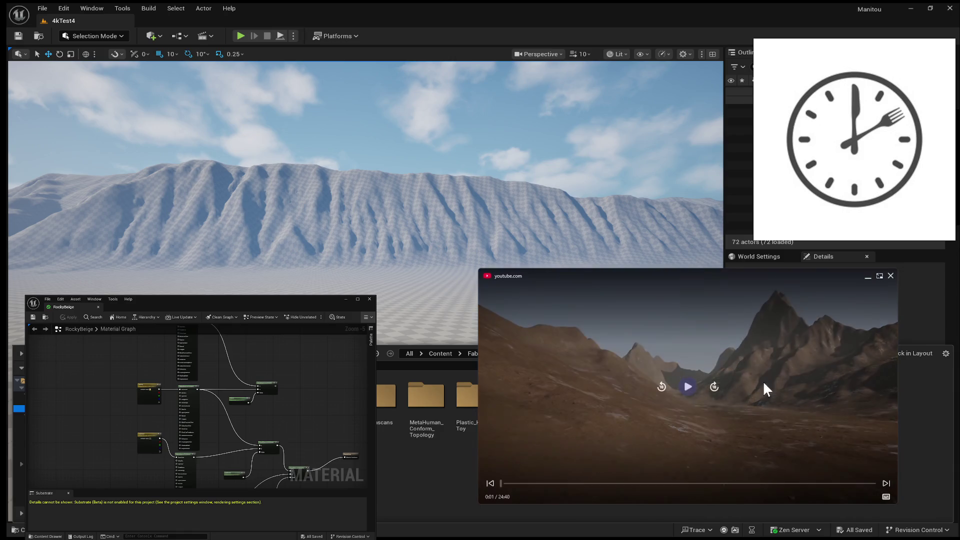
{"action": "left_click", "coordinate": [689, 386]}
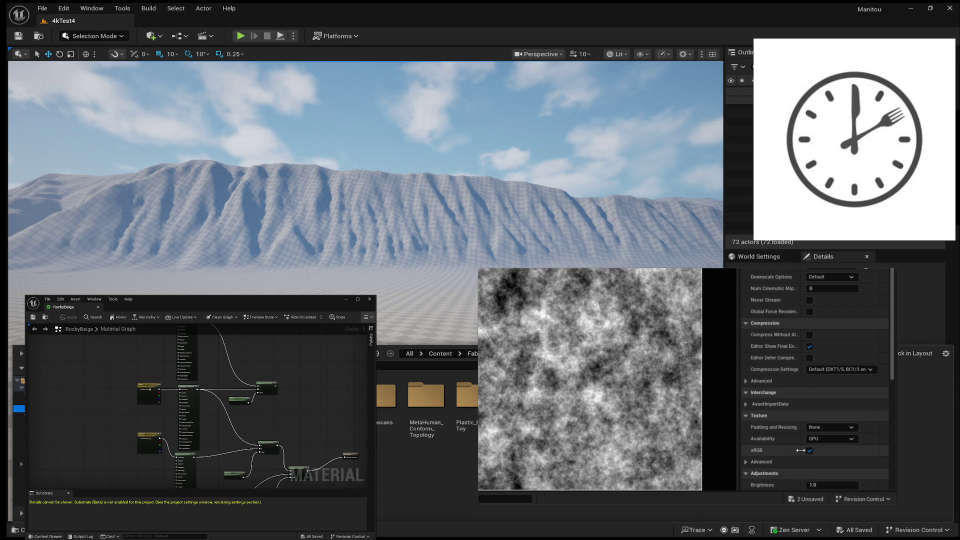
Disable sRGB on T_LandscapeNoise, save the texture, and close its tab.
{"action": "left_click", "coordinate": [809, 451]}
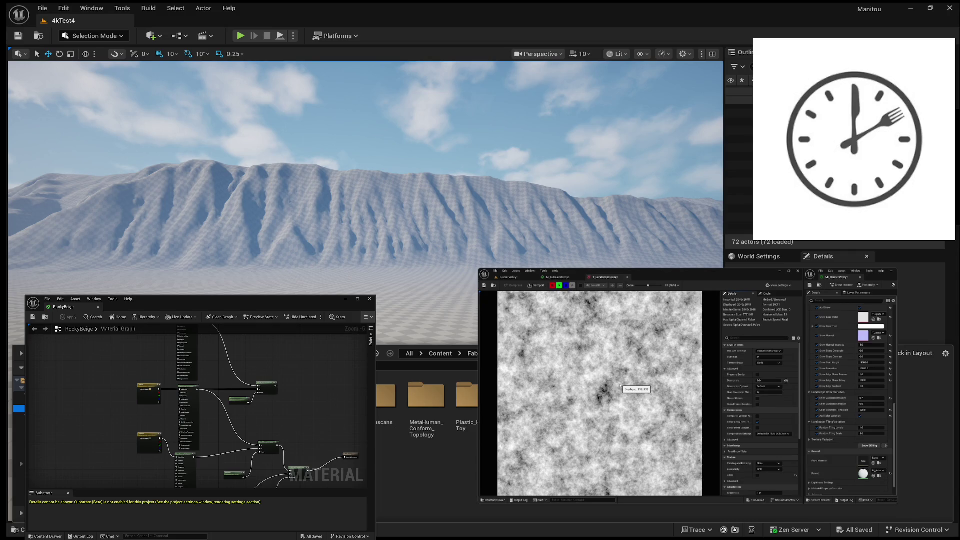
{"action": "left_click", "coordinate": [484, 286]}
{"action": "left_click", "coordinate": [628, 278]}
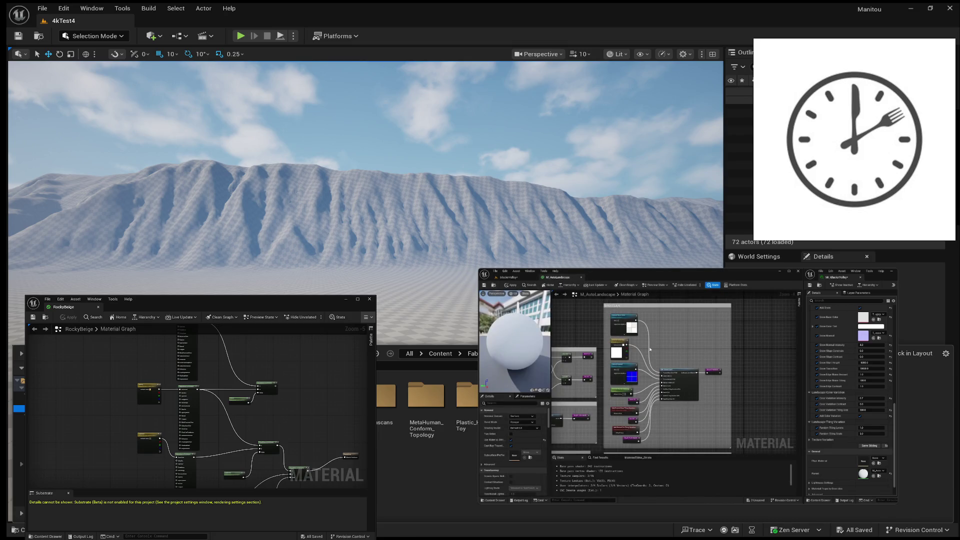
Open MF_SnowMask from MaterialFunctions, set its Texture Sample Sampler Type to Linear Color, and close it.
{"action": "key", "text": "ctrl+space"}
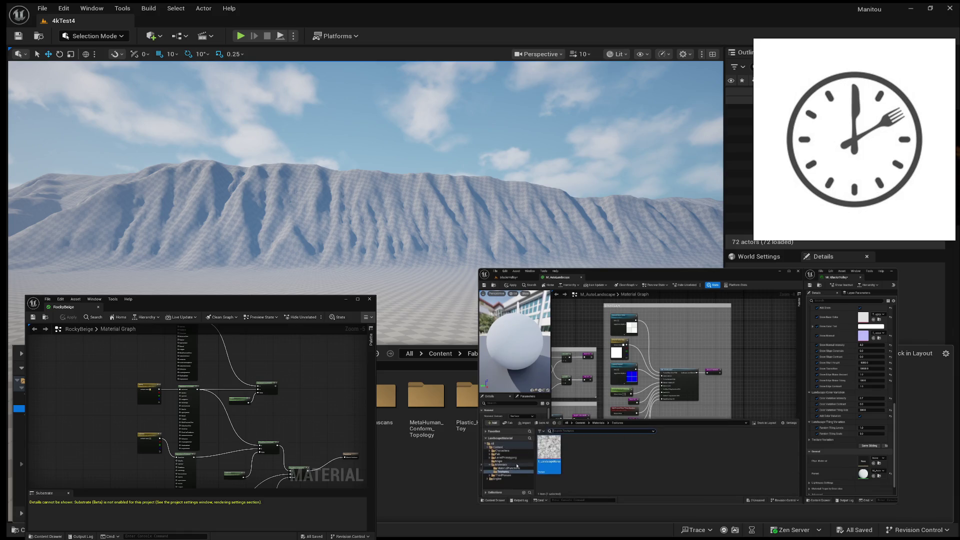
{"action": "left_click", "coordinate": [511, 468]}
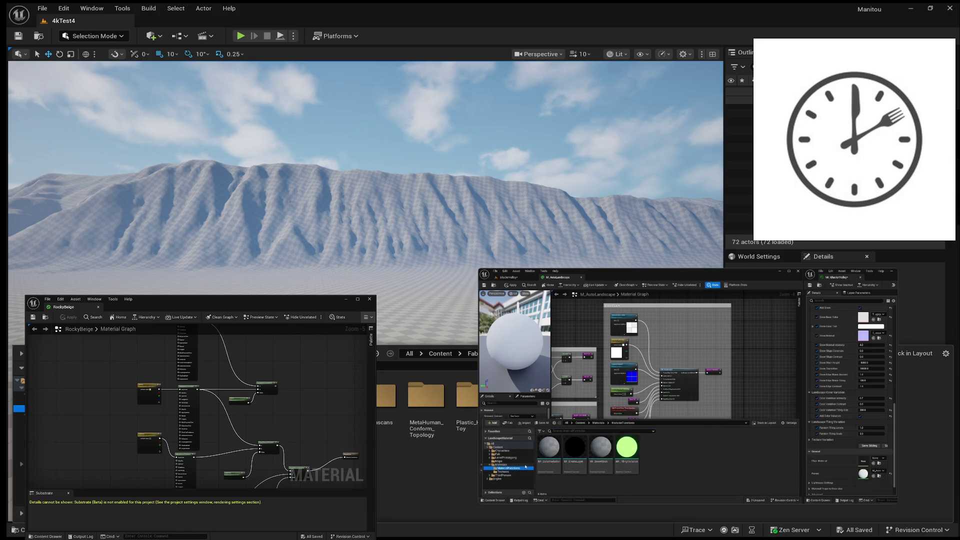
{"action": "left_click", "coordinate": [601, 445]}
{"action": "double_click", "coordinate": [602, 445]}
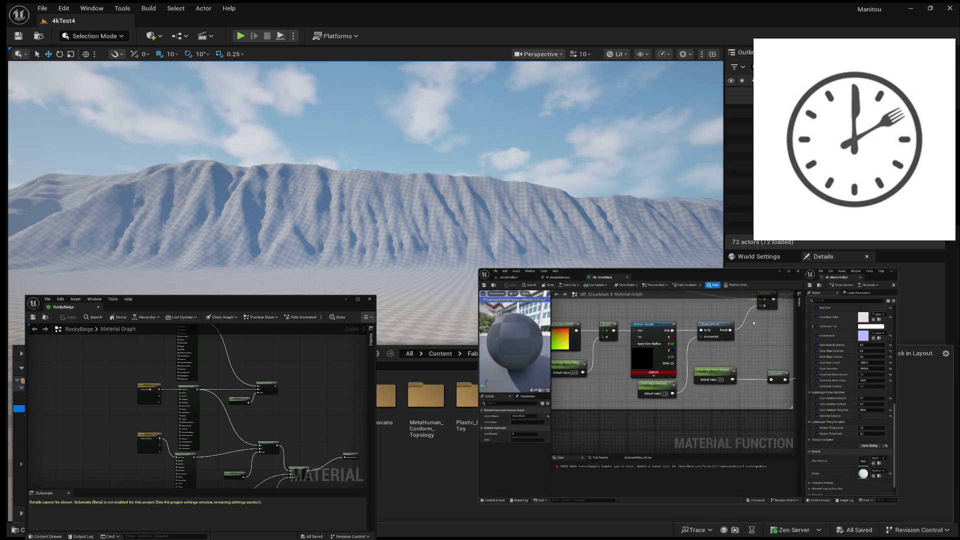
{"action": "left_click", "coordinate": [651, 324]}
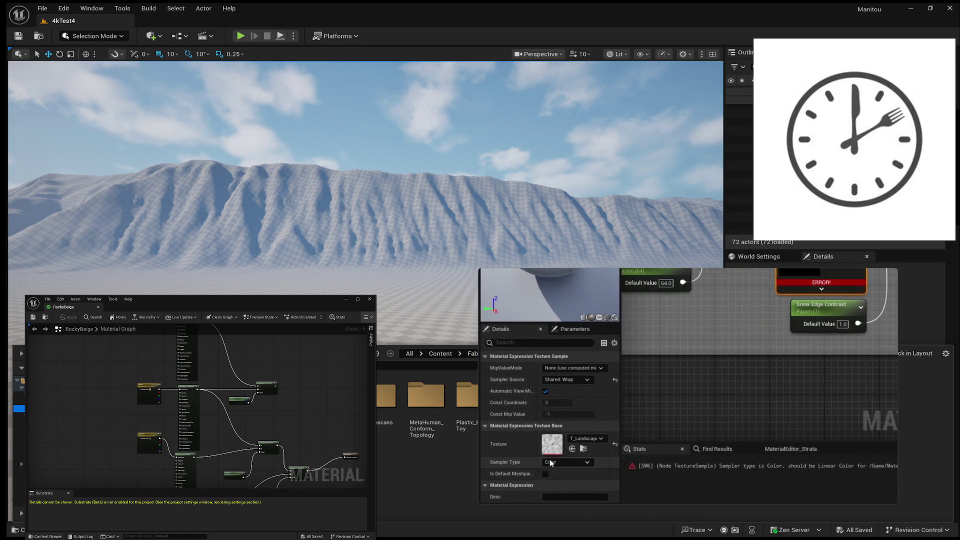
{"action": "left_click", "coordinate": [585, 460]}
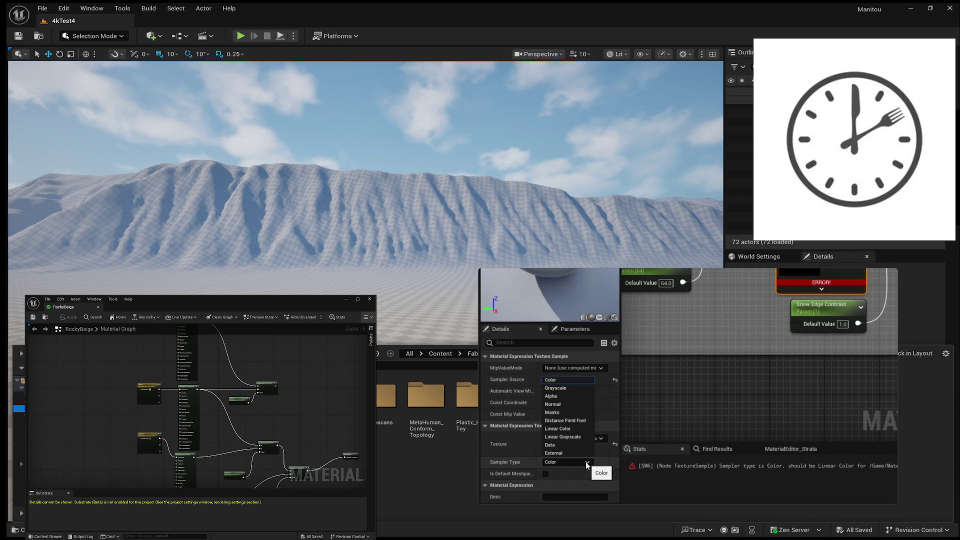
{"action": "left_click", "coordinate": [567, 429]}
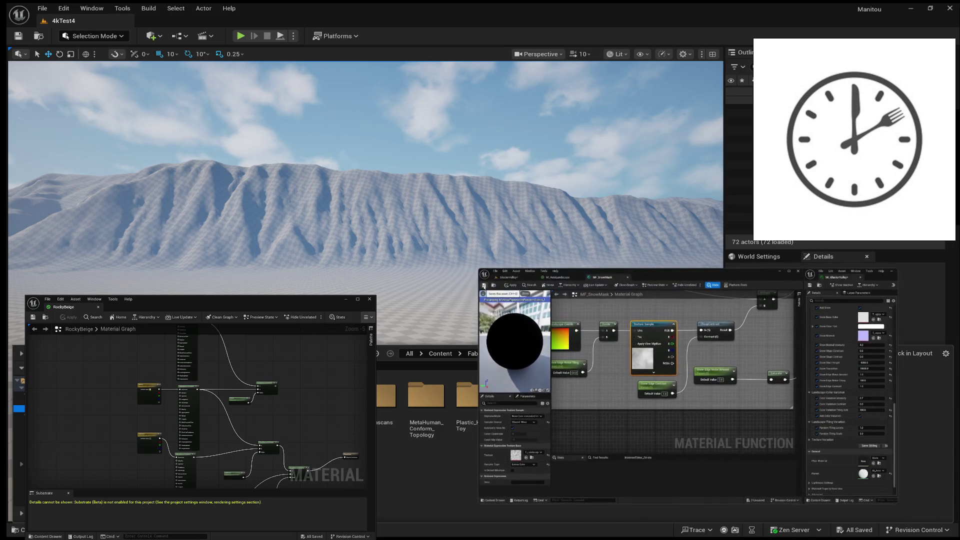
{"action": "left_click", "coordinate": [628, 277]}
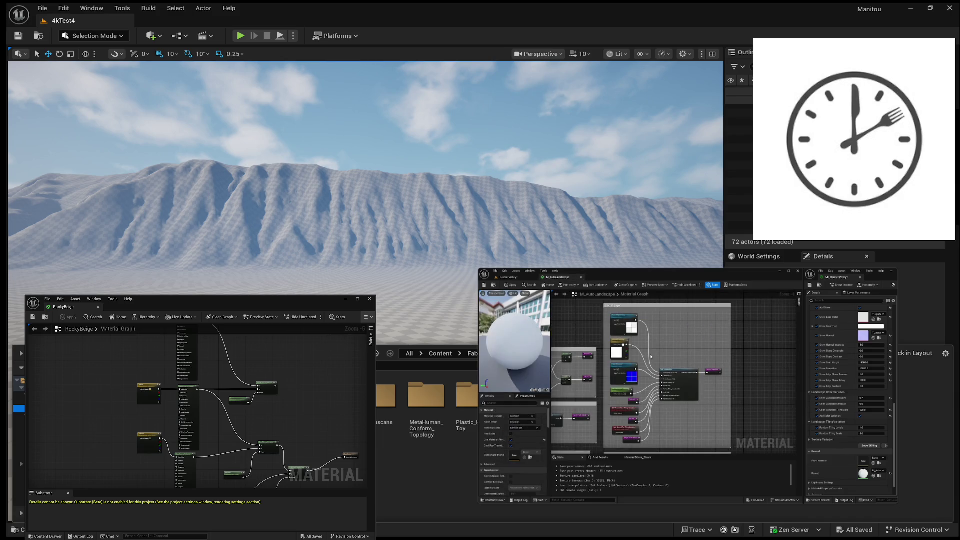
Open MF_ColorVariation and switch its Texture Sample to the Linear Color sampler type.
{"action": "key", "text": "ctrl+space"}
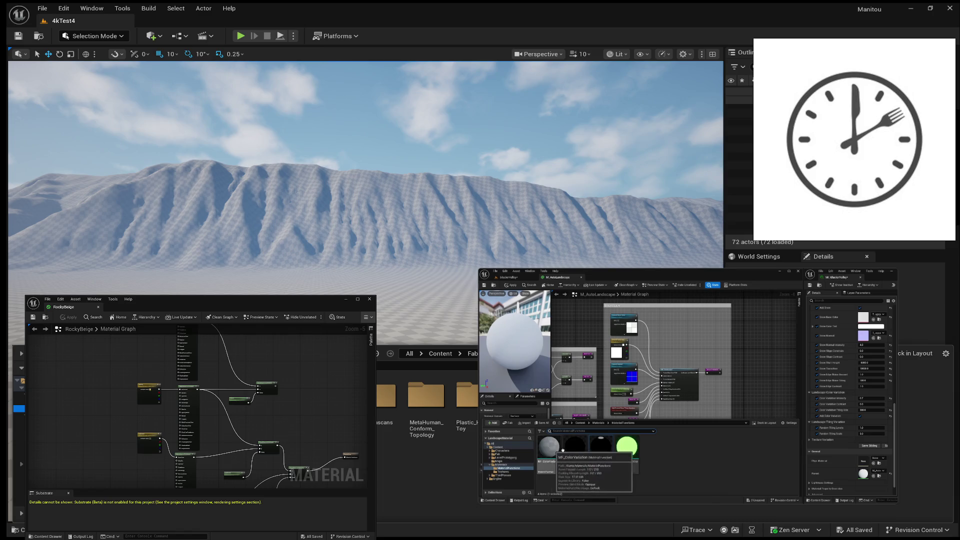
{"action": "double_click", "coordinate": [552, 450]}
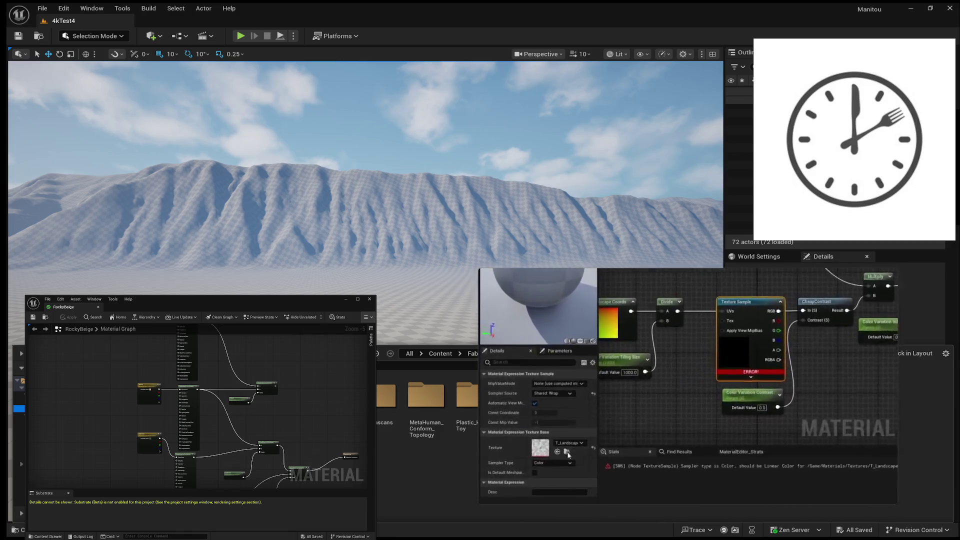
{"action": "left_click", "coordinate": [584, 463]}
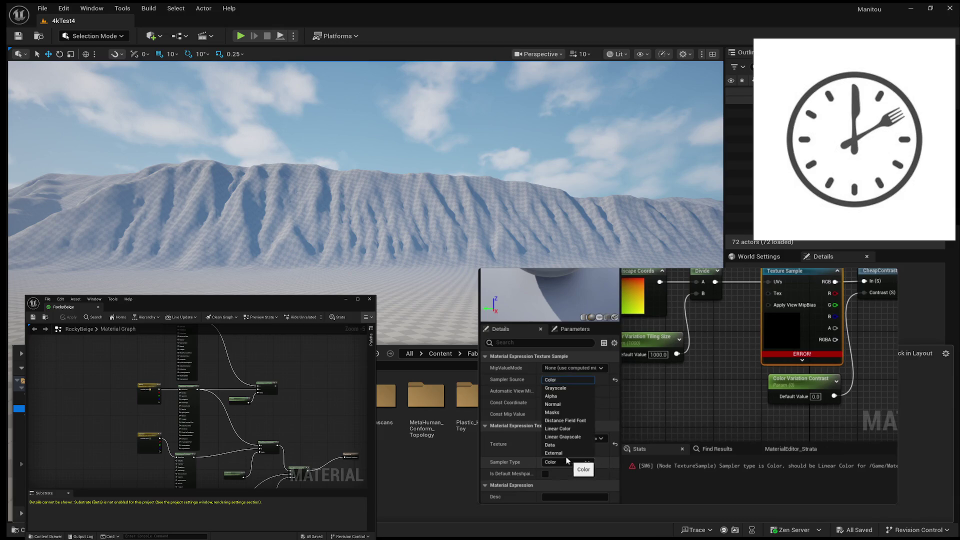
{"action": "left_click", "coordinate": [567, 429]}
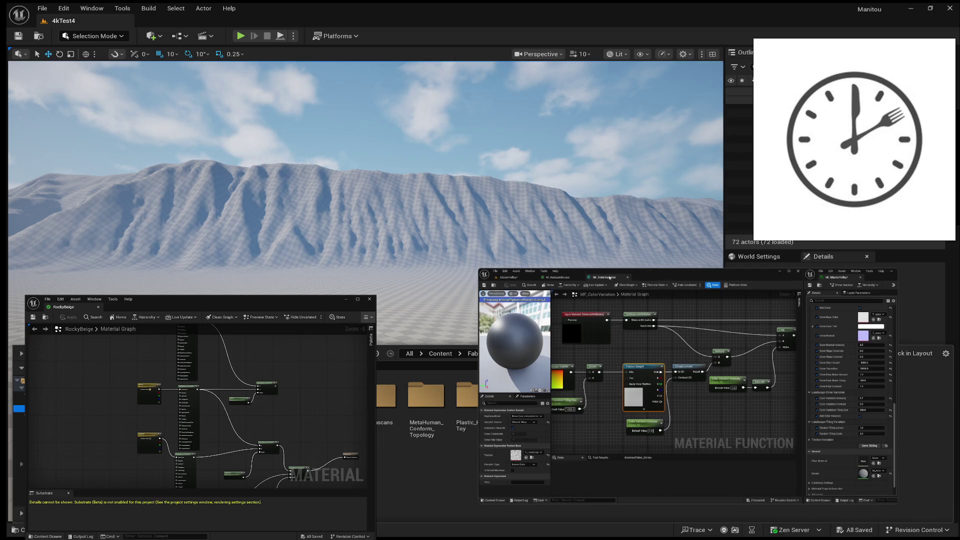
Close MF_ColorVariation and shift the MF_Puddles graph into view.
{"action": "left_click", "coordinate": [627, 277]}
{"action": "left_click", "coordinate": [509, 277]}
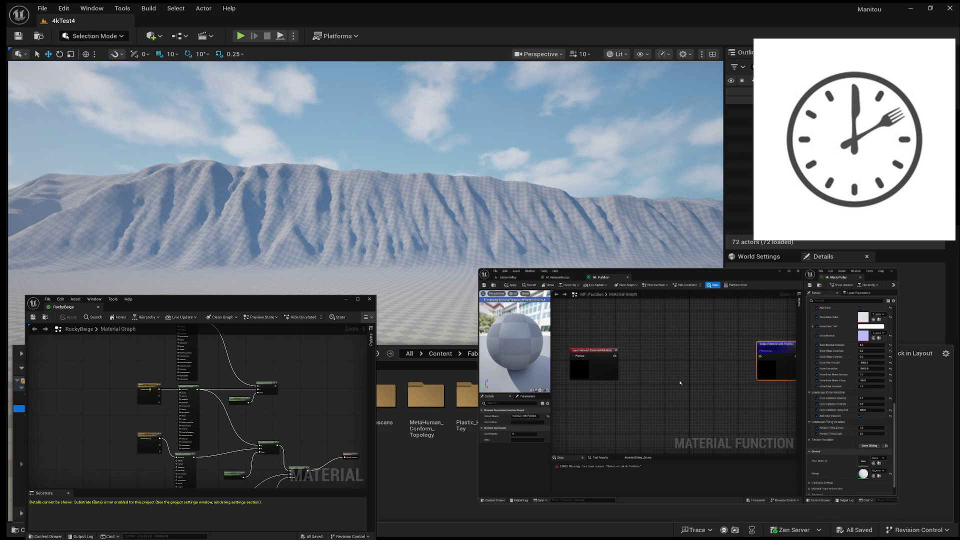
{"action": "mouse_move", "coordinate": [678, 381]}
{"action": "left_mouse_down"}
{"action": "mouse_move", "coordinate": [677, 361]}
{"action": "mouse_move", "coordinate": [634, 373]}
{"action": "mouse_move", "coordinate": [678, 370]}
{"action": "mouse_move", "coordinate": [690, 355]}
{"action": "left_mouse_up"}
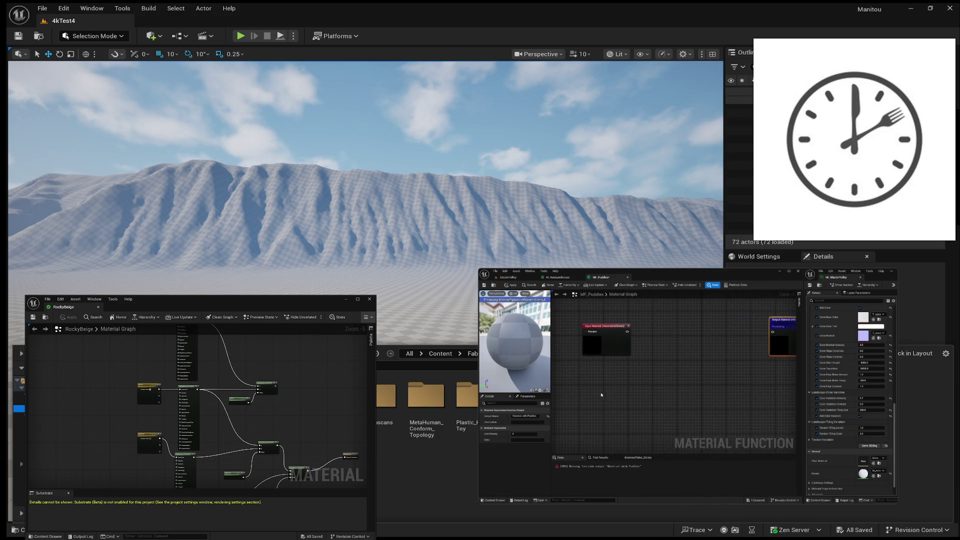
Add a Texture Sample to MF_Puddles, assign the landscape noise texture, and move the node up-left.
{"action": "left_click_drag", "start_coordinate": [600, 389], "coordinate": [629, 396]}
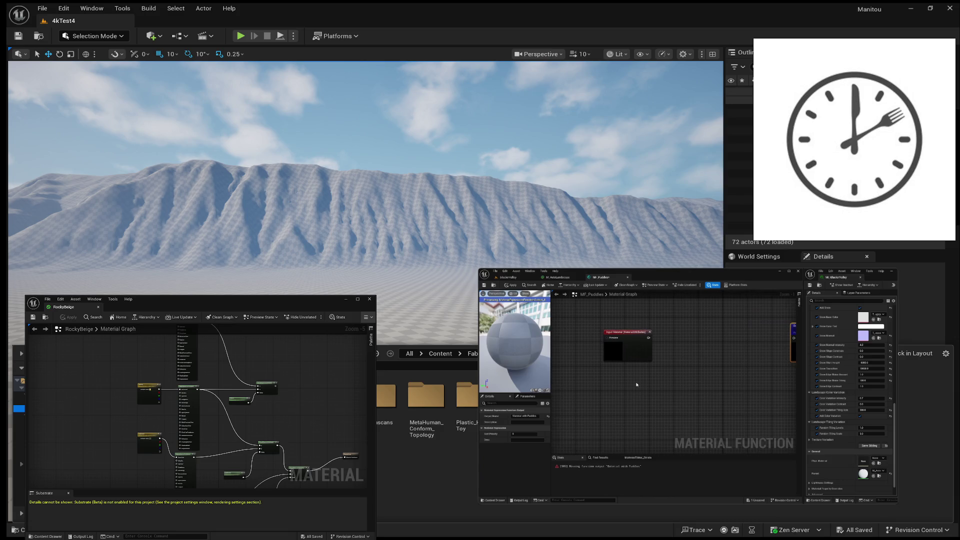
{"action": "right_click", "coordinate": [633, 383]}
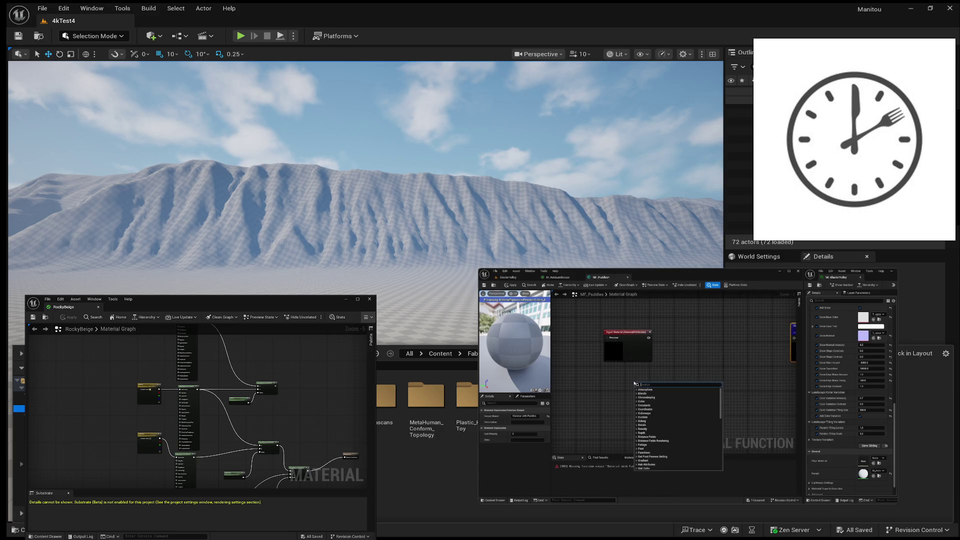
{"action": "type", "text": "texture"}
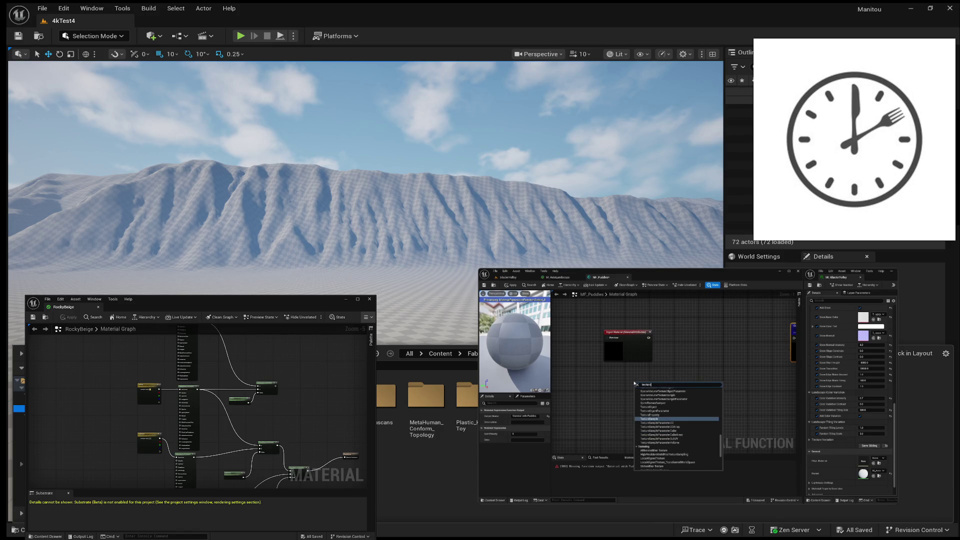
{"action": "left_click", "coordinate": [650, 418]}
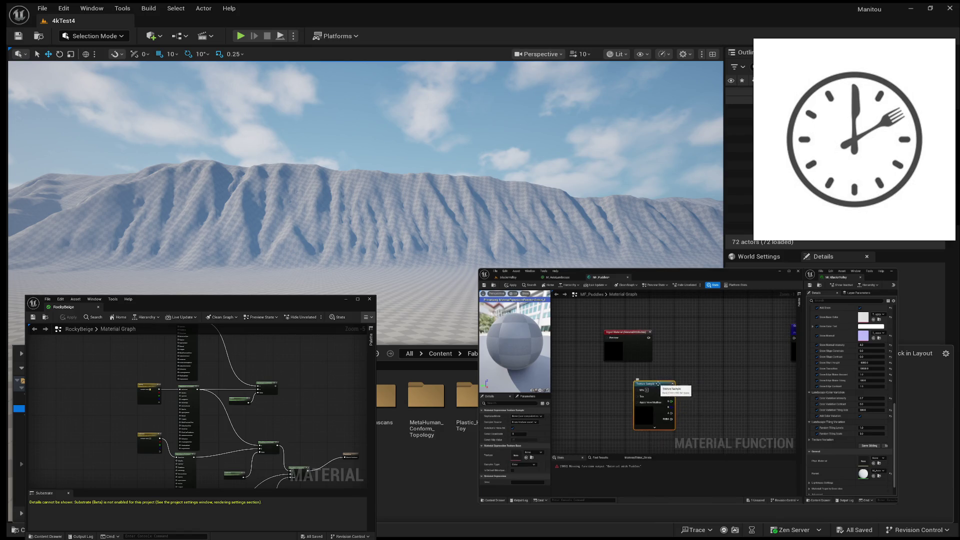
{"action": "left_click", "coordinate": [540, 453]}
{"action": "type", "text": "landscape"}
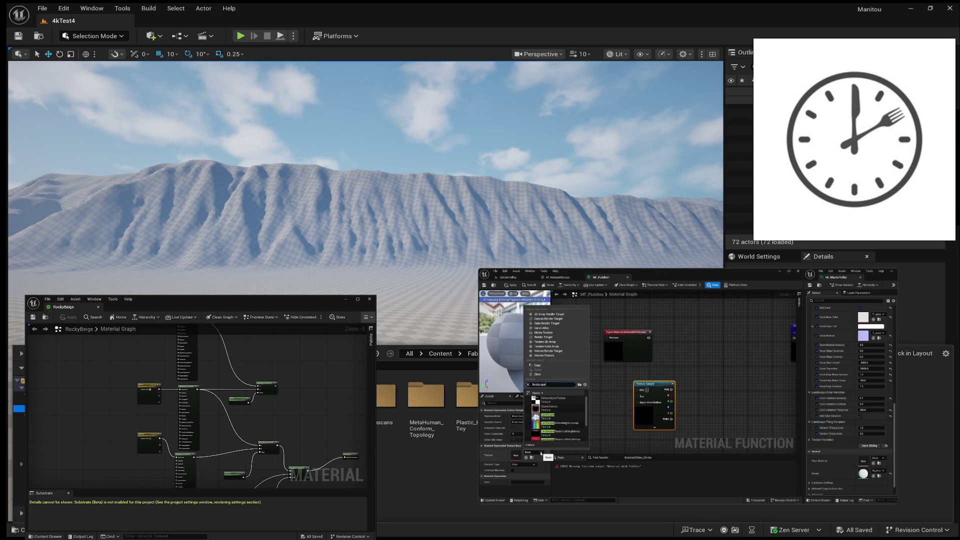
{"action": "type", "text": "ma"}
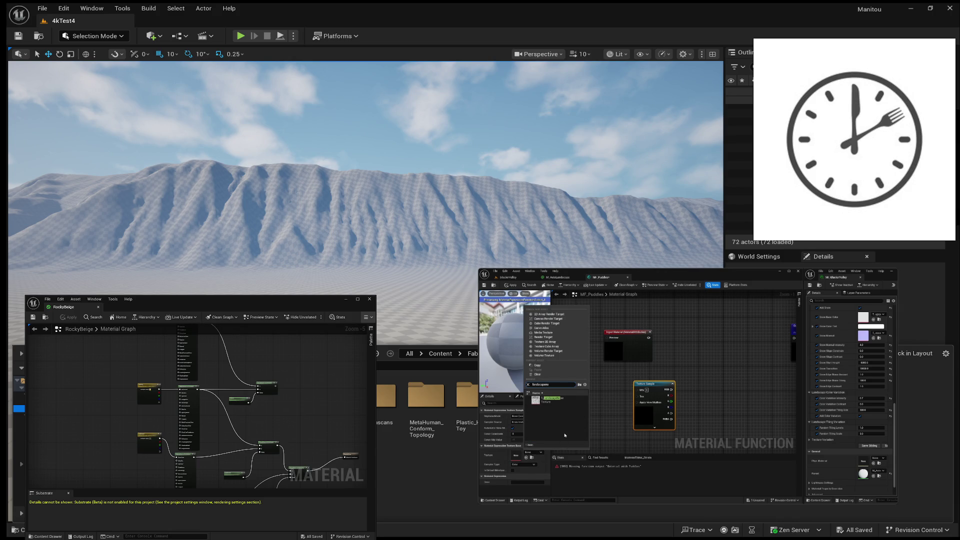
{"action": "left_click", "coordinate": [552, 398]}
{"action": "left_click_drag", "start_coordinate": [655, 383], "coordinate": [632, 377]}
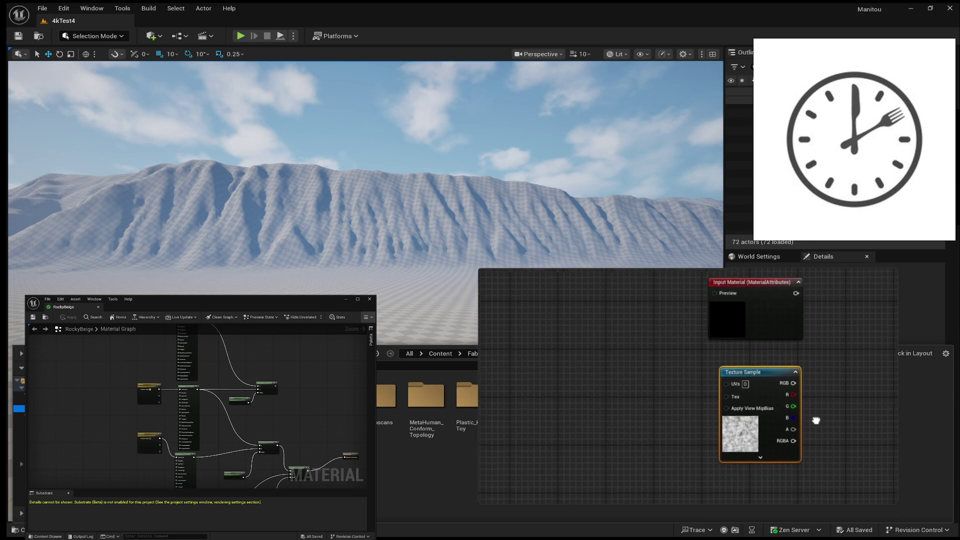
Add a Landscape Coords node and wire its output into a new Divide node.
{"action": "left_click_drag", "start_coordinate": [816, 420], "coordinate": [806, 420]}
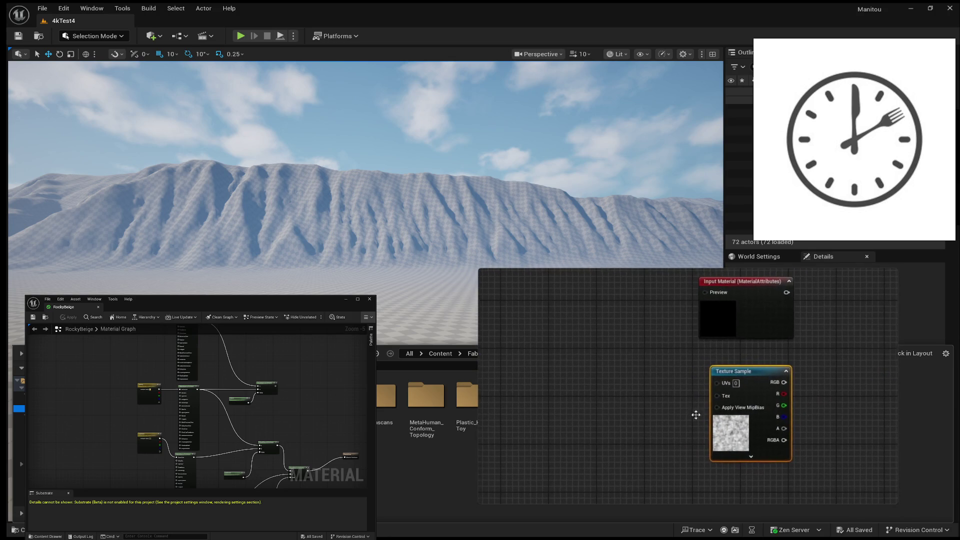
{"action": "right_click", "coordinate": [548, 381]}
{"action": "type", "text": "landsca"}
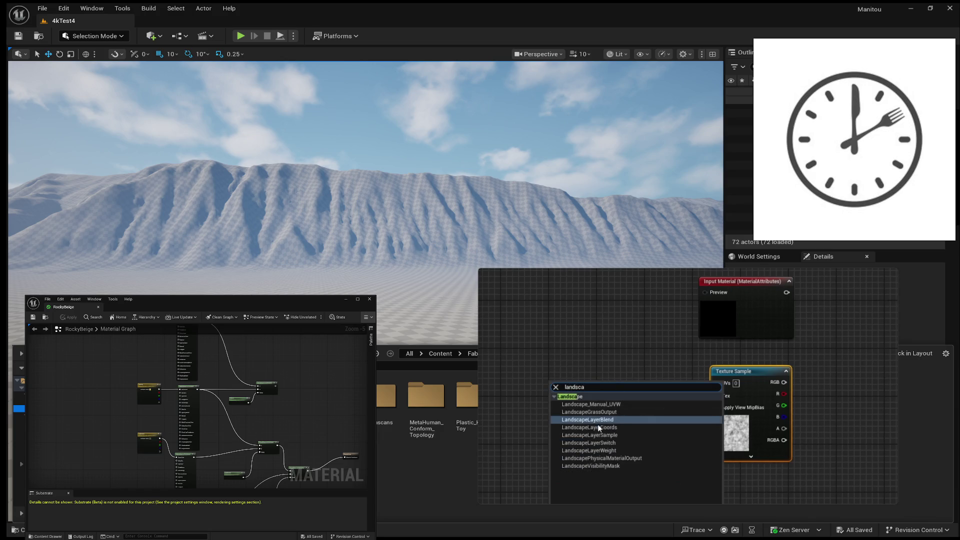
{"action": "left_click", "coordinate": [595, 427]}
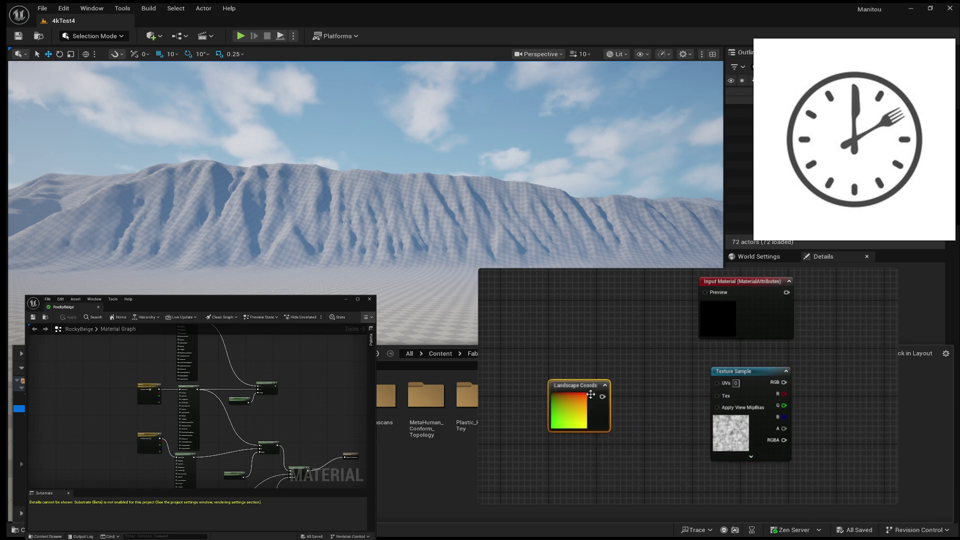
{"action": "mouse_move", "coordinate": [591, 396]}
{"action": "left_mouse_down"}
{"action": "mouse_move", "coordinate": [585, 382]}
{"action": "mouse_move", "coordinate": [654, 372]}
{"action": "mouse_move", "coordinate": [716, 383]}
{"action": "left_mouse_up"}
{"action": "type", "text": "divide"}
{"action": "key", "text": "Return"}
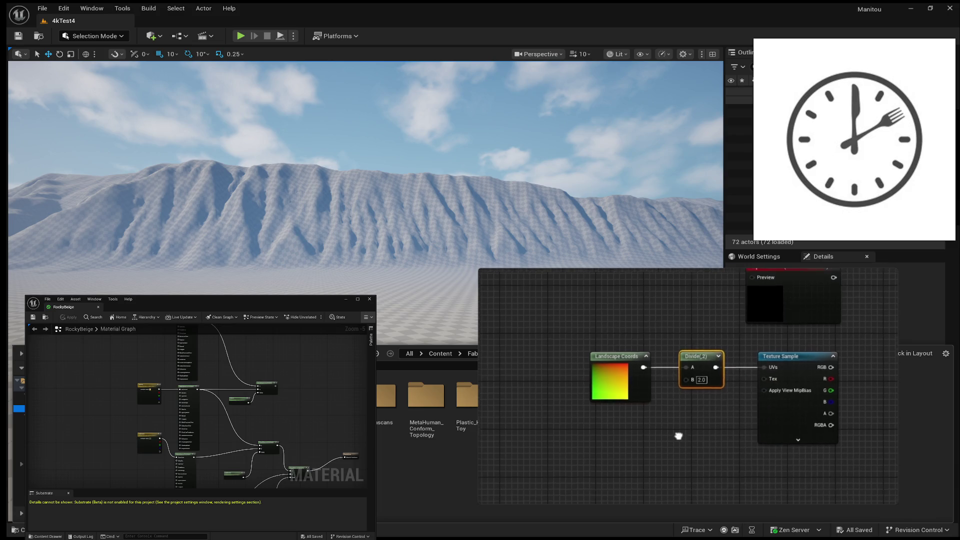
{"action": "mouse_move", "coordinate": [550, 395]}
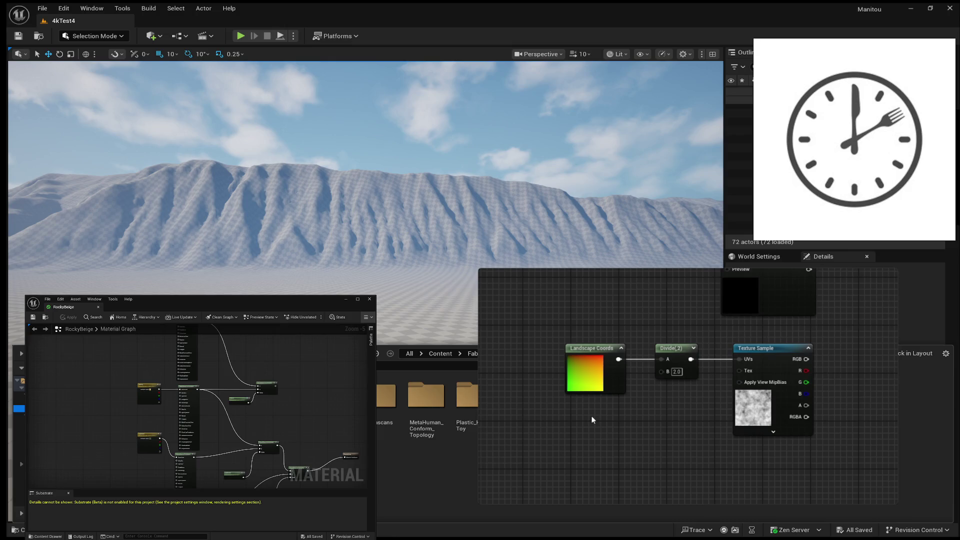
{"action": "mouse_move", "coordinate": [566, 424]}
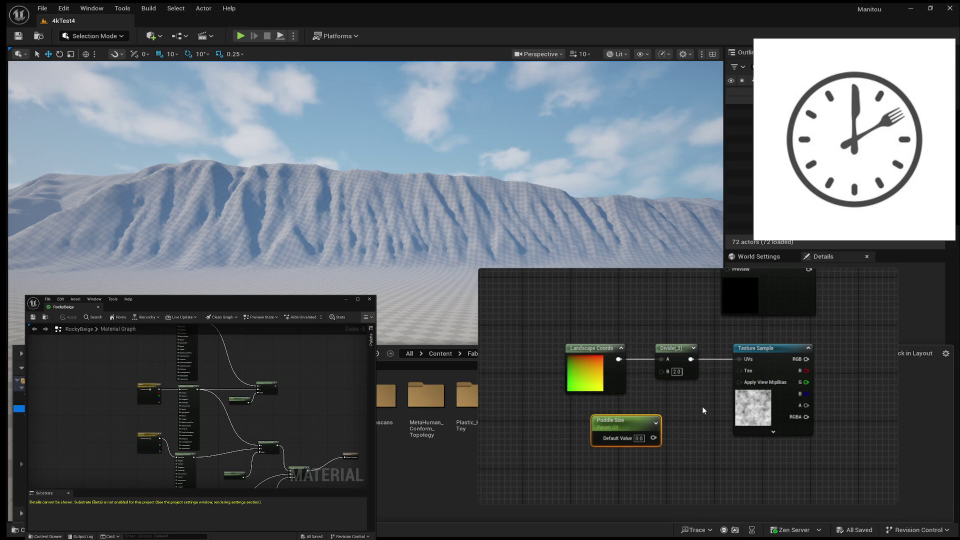
{"action": "mouse_move", "coordinate": [671, 493]}
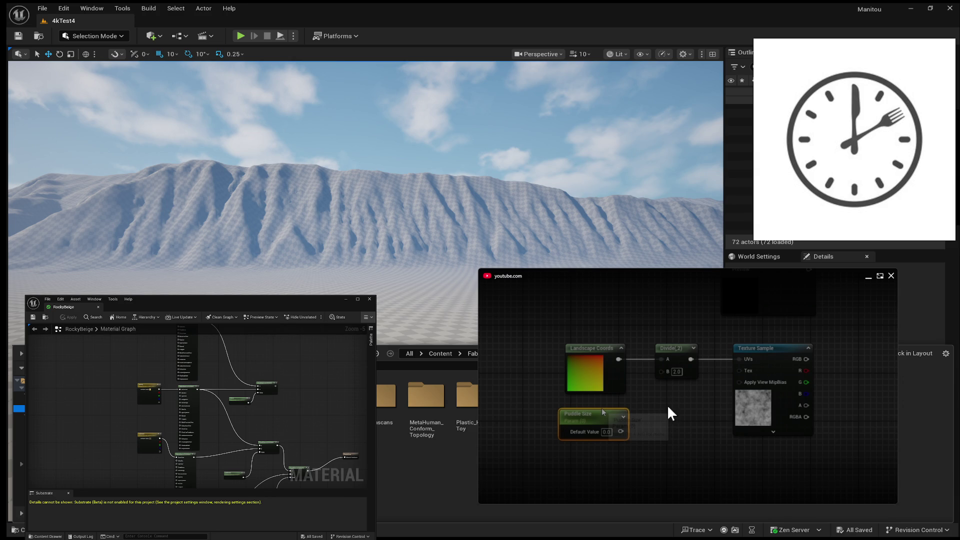
{"action": "mouse_move", "coordinate": [694, 382]}
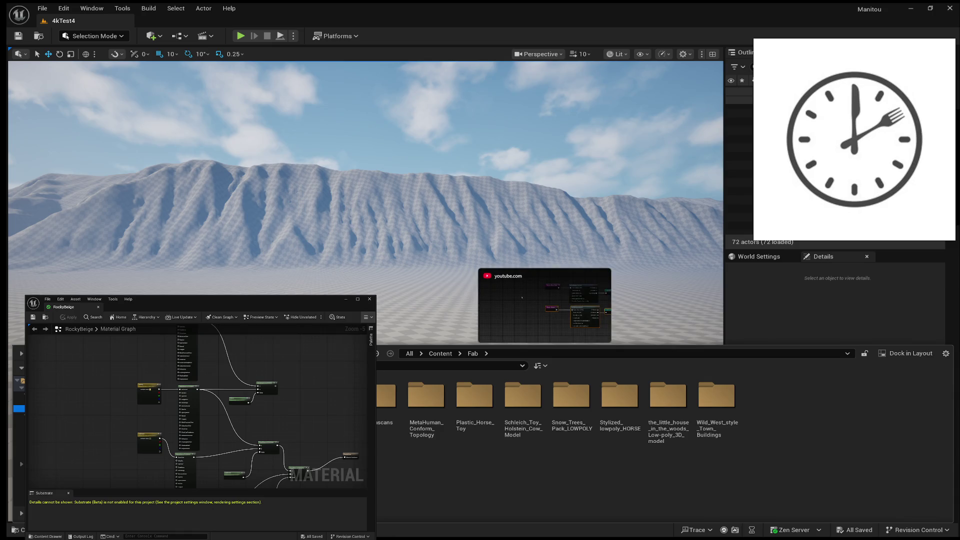
Enlarge the tutorial player and play through the material-function section past 7:22, pausing on the input settings.
{"action": "double_click", "coordinate": [520, 328]}
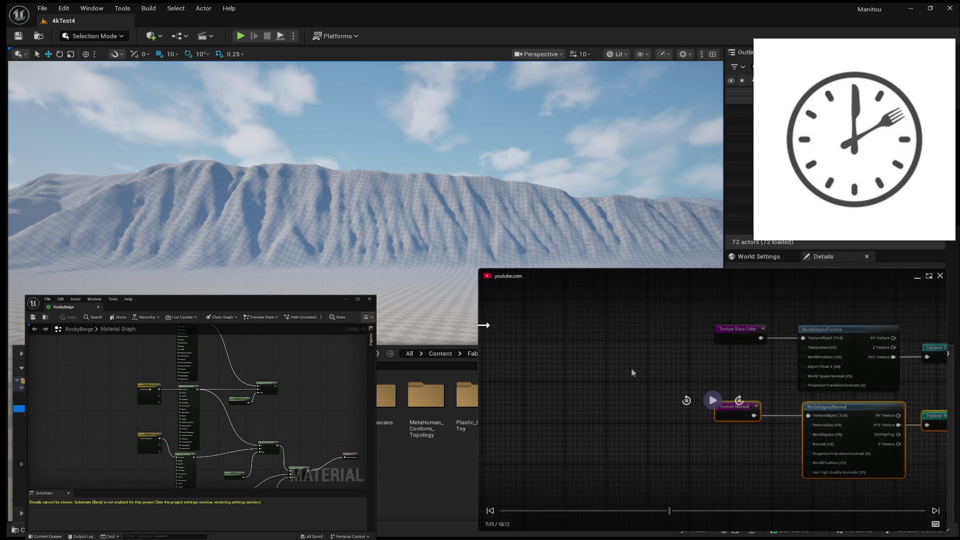
{"action": "left_click", "coordinate": [710, 406]}
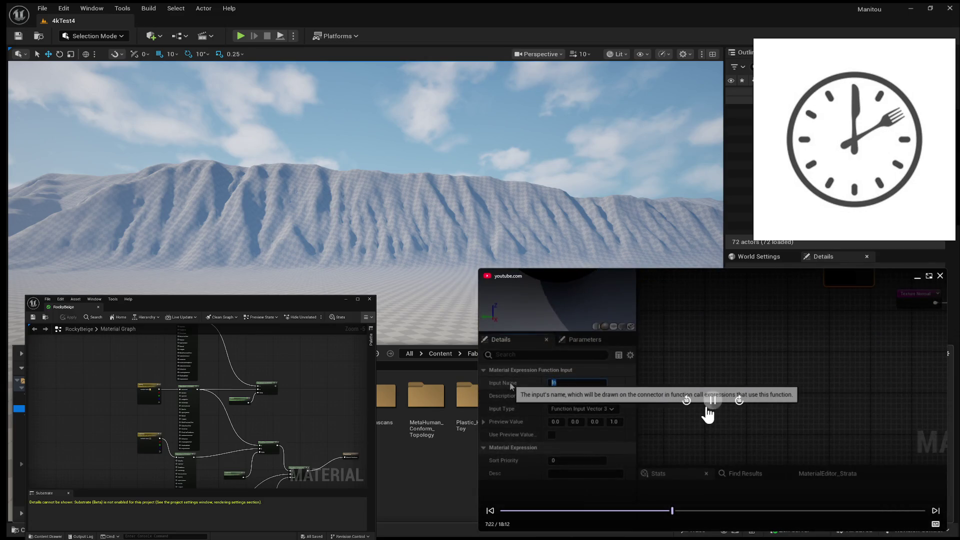
{"action": "left_click", "coordinate": [708, 408]}
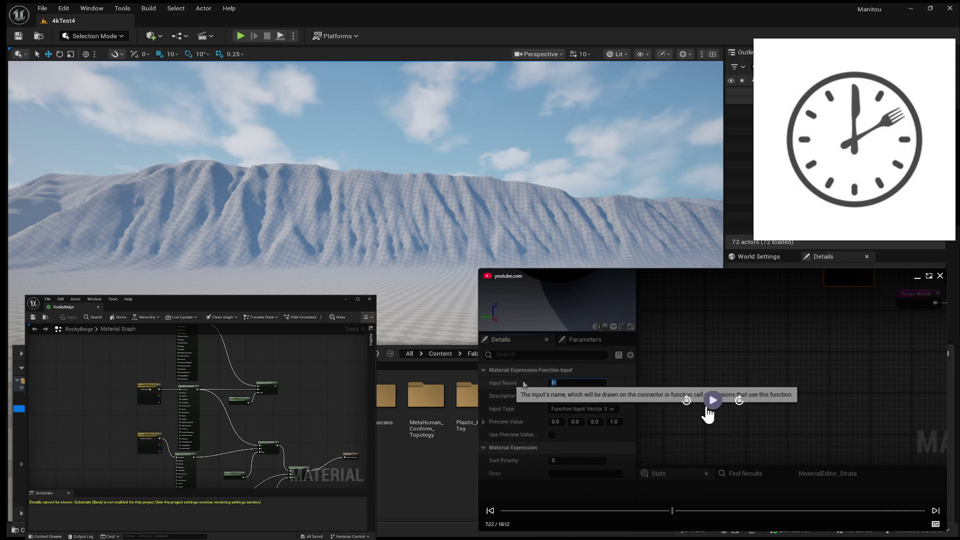
{"action": "left_click", "coordinate": [707, 408]}
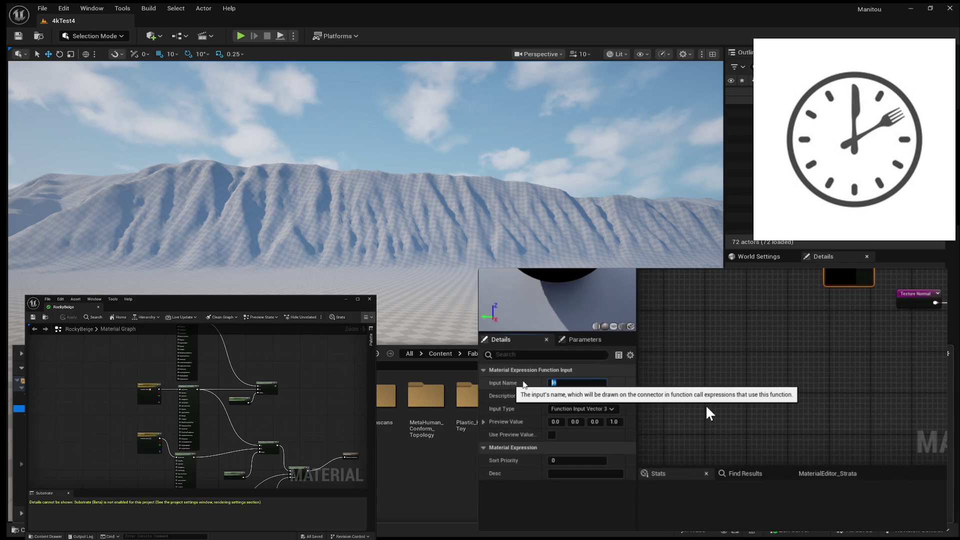
{"action": "mouse_move", "coordinate": [711, 413]}
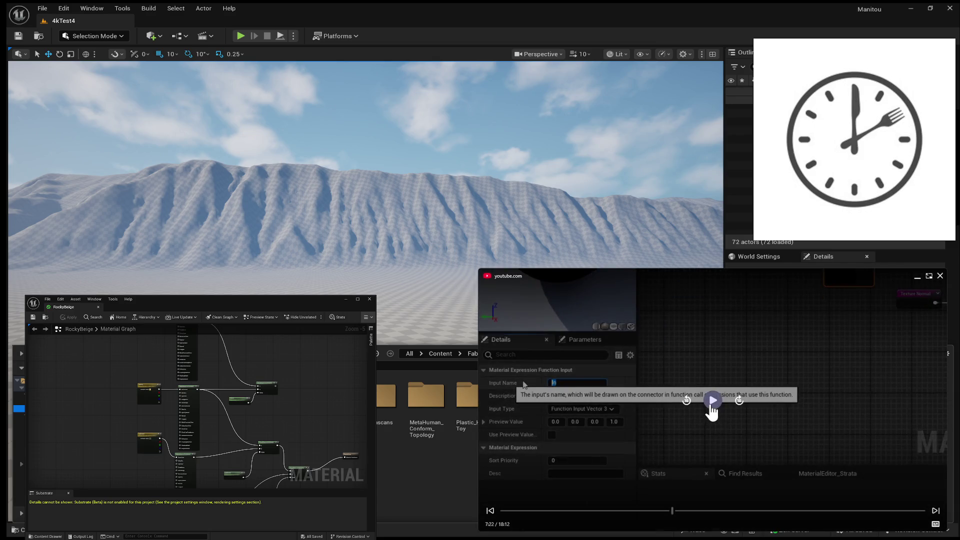
{"action": "left_click", "coordinate": [712, 405]}
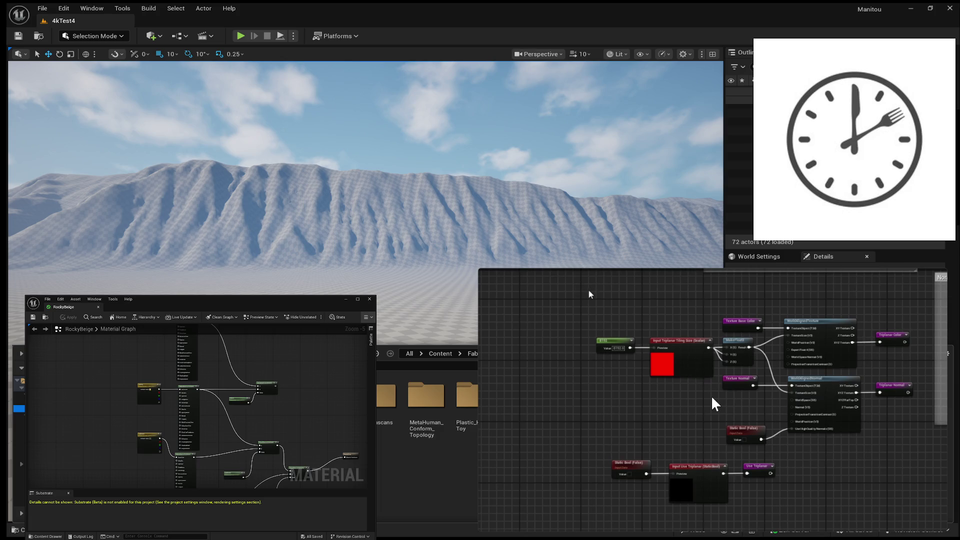
Select the triplanar nodes and add a comment titled 'Triplanar Projection' around them.
{"action": "left_click_drag", "start_coordinate": [938, 496], "coordinate": [938, 496]}
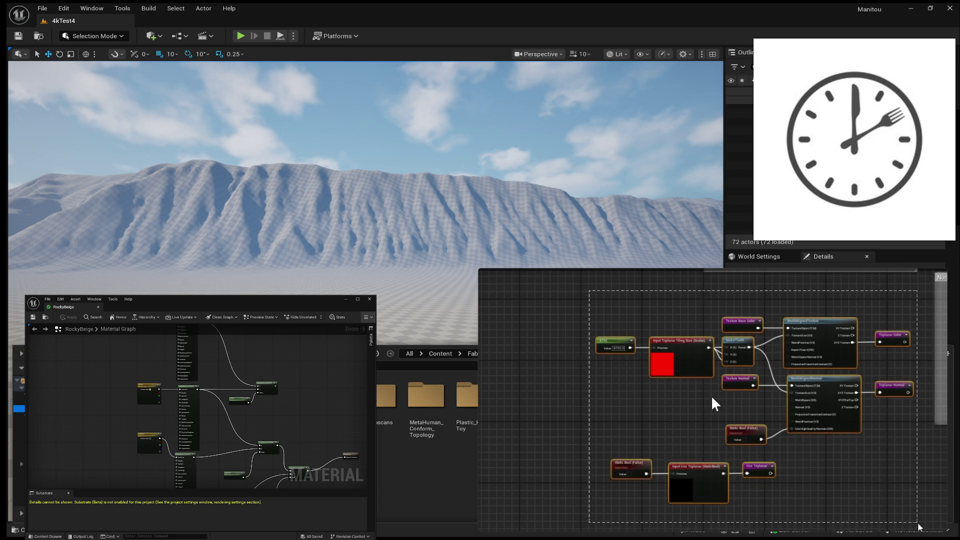
{"action": "key", "text": "c"}
{"action": "type", "text": "Triplanar Pr"}
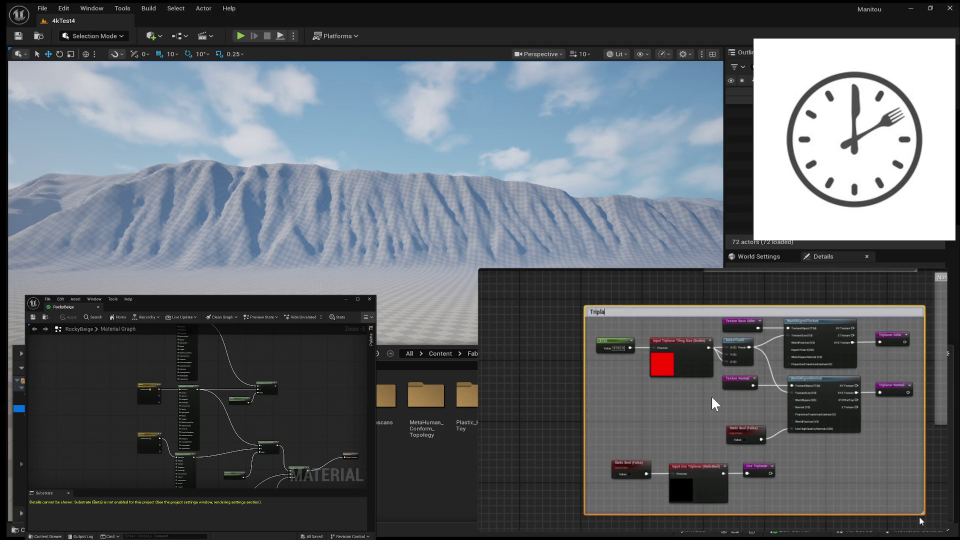
{"action": "type", "text": "ojection"}
{"action": "key", "text": "Return"}
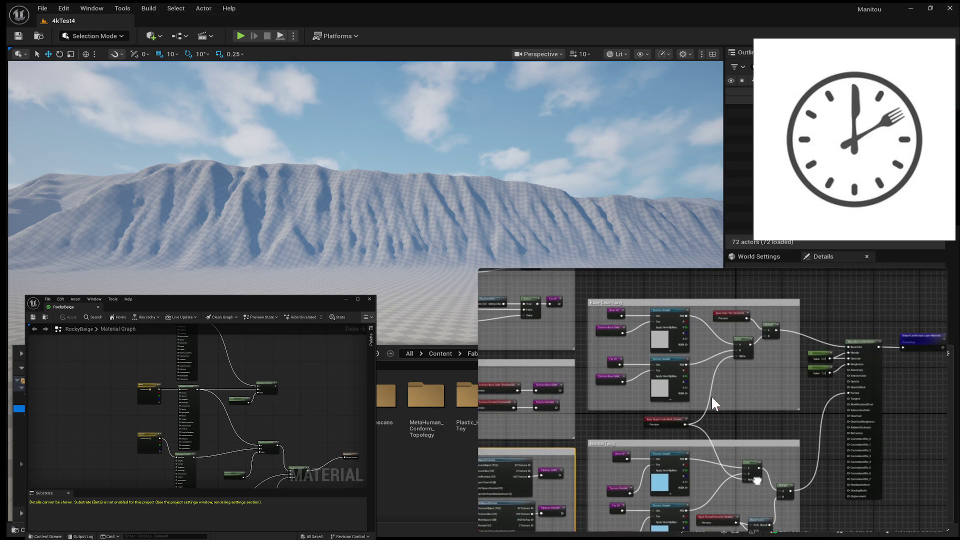
Follow the tutorial connecting Triplanar Color and Use Triplanar inputs to the Normal Tiling switch.
{"action": "mouse_move", "coordinate": [774, 377]}
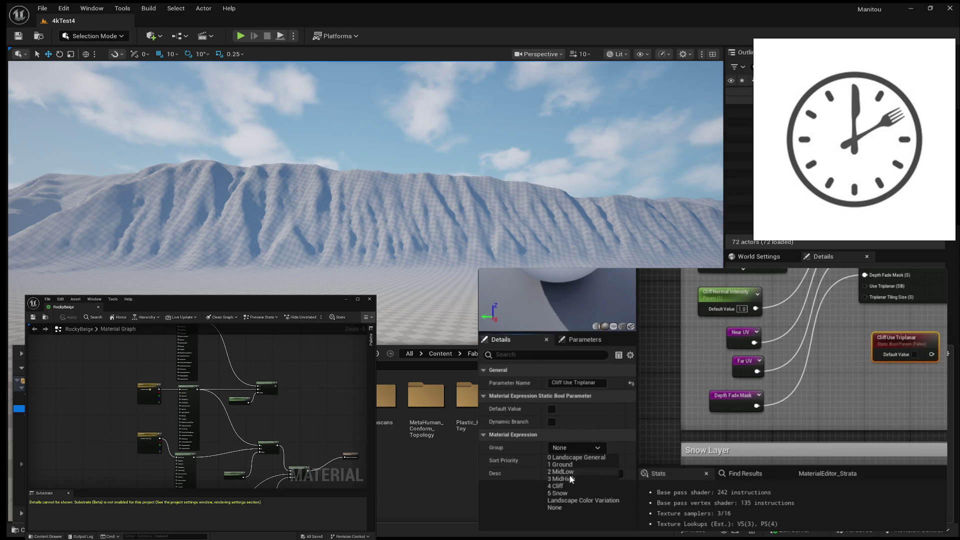
Assign Cliff Use Triplanar to the 4 Cliff group and give it sort priority 20.
{"action": "left_click", "coordinate": [568, 484]}
{"action": "left_click", "coordinate": [575, 460]}
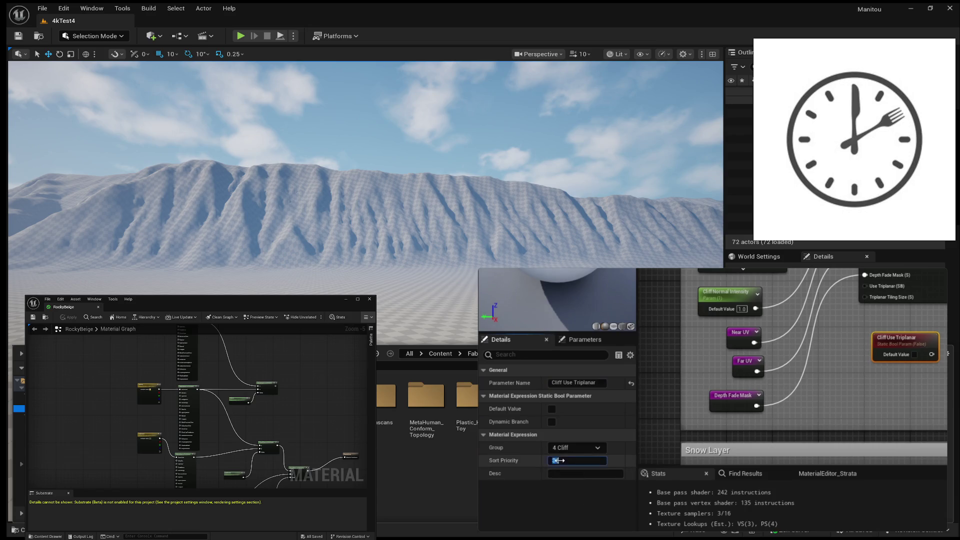
{"action": "type", "text": "20"}
{"action": "key", "text": "Return"}
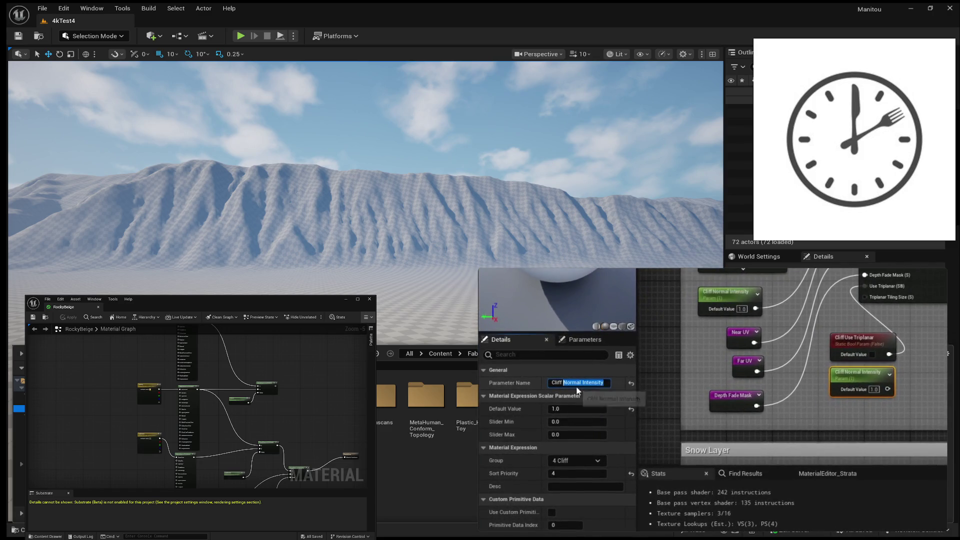
Rename the duplicate to Cliff Triplanar Tiling Size with a default value of 8192.
{"action": "type", "text": "Triplanar"}
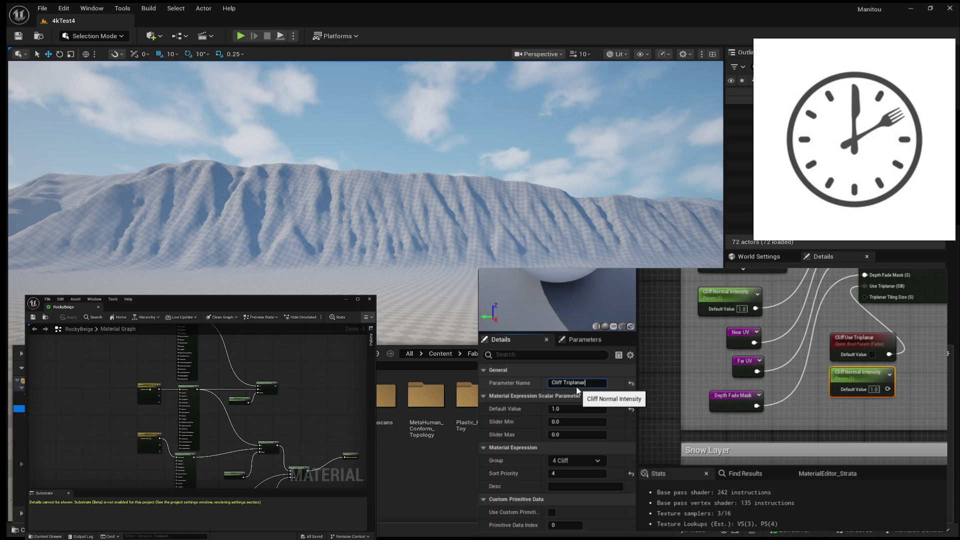
{"action": "type", "text": " Til"}
{"action": "type", "text": "ing Size"}
{"action": "key", "text": "Return"}
{"action": "left_click", "coordinate": [563, 409]}
{"action": "type", "text": "8192"}
{"action": "key", "text": "Return"}
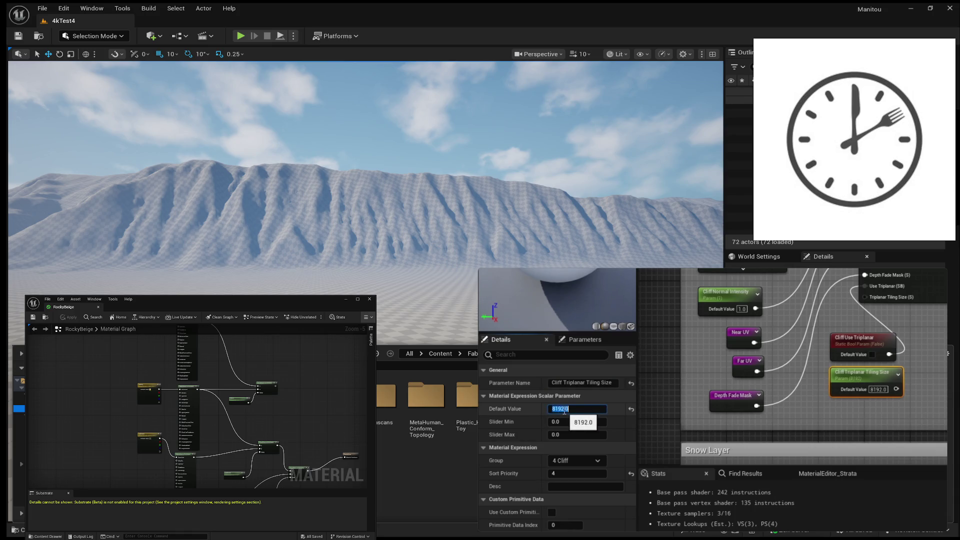
Edit its sort priority and wire it into the Triplanar Tiling Size input.
{"action": "left_click", "coordinate": [556, 473]}
{"action": "left_click", "coordinate": [556, 473]}
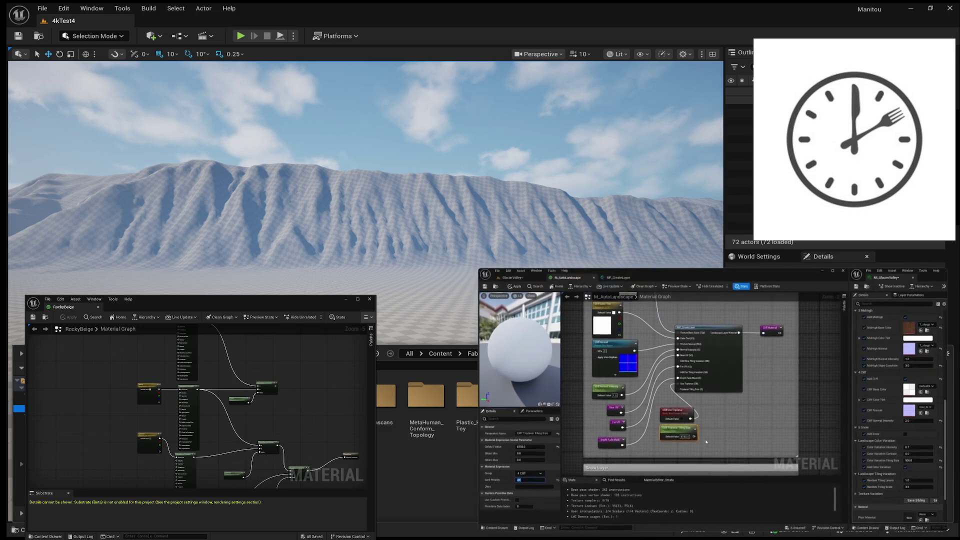
{"action": "mouse_move", "coordinate": [695, 435]}
{"action": "left_mouse_down"}
{"action": "mouse_move", "coordinate": [675, 384]}
{"action": "mouse_move", "coordinate": [689, 372]}
{"action": "left_mouse_up"}
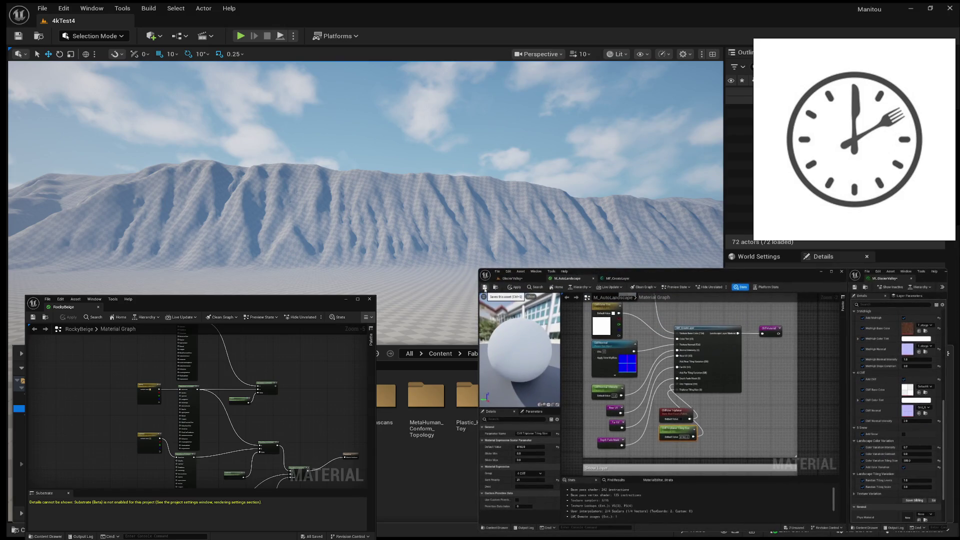
Apply the landscape material and switch to the GlacierValley level to view the mountain.
{"action": "left_click", "coordinate": [484, 289]}
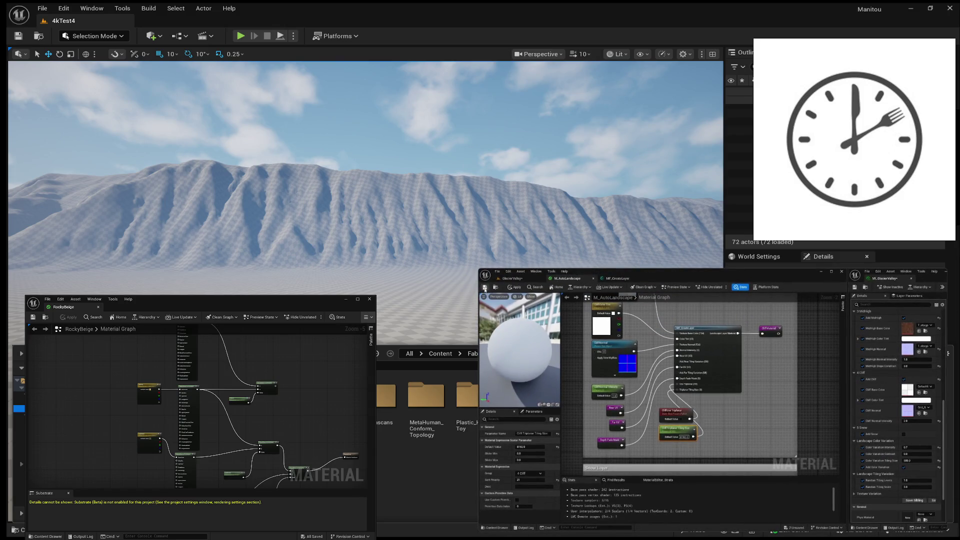
{"action": "left_click", "coordinate": [519, 278]}
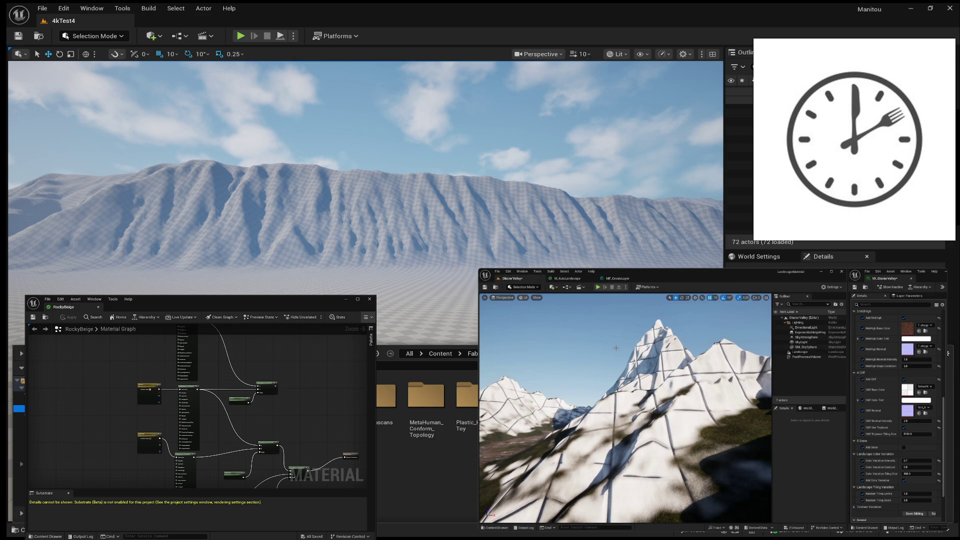
{"action": "left_click_drag", "start_coordinate": [676, 380], "coordinate": [673, 398]}
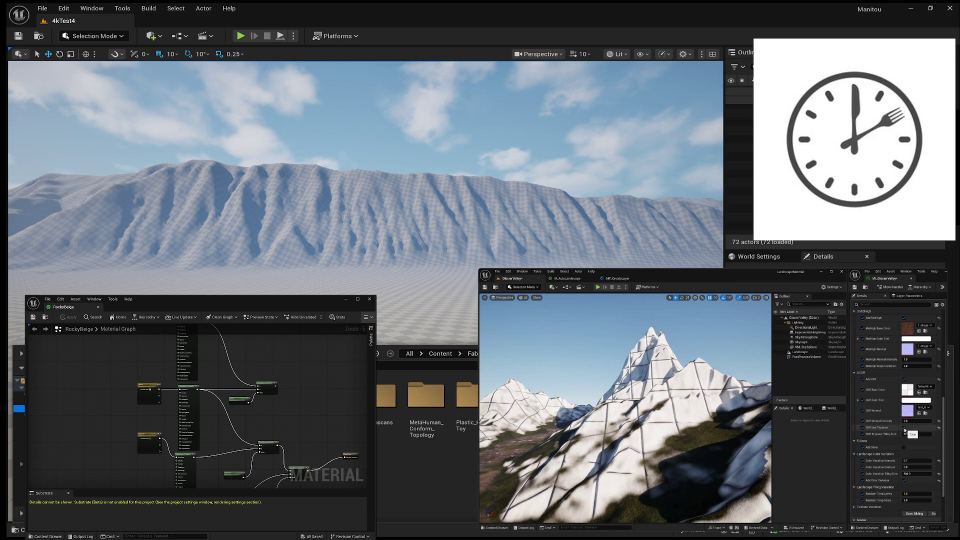
Toggle Cliff Use Triplanar off and back on, and set Cliff Triplanar Tiling Size to 4096.
{"action": "left_click", "coordinate": [903, 427]}
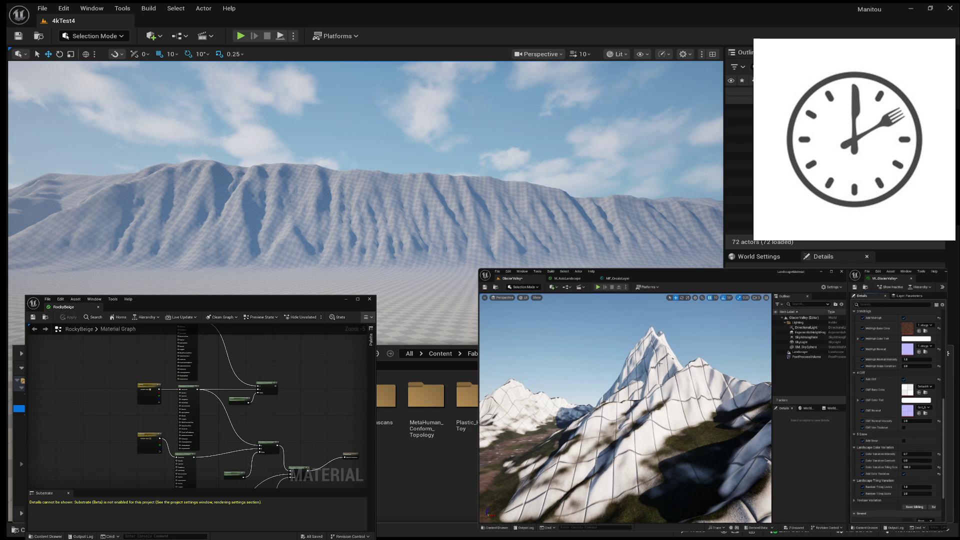
{"action": "left_click", "coordinate": [904, 428]}
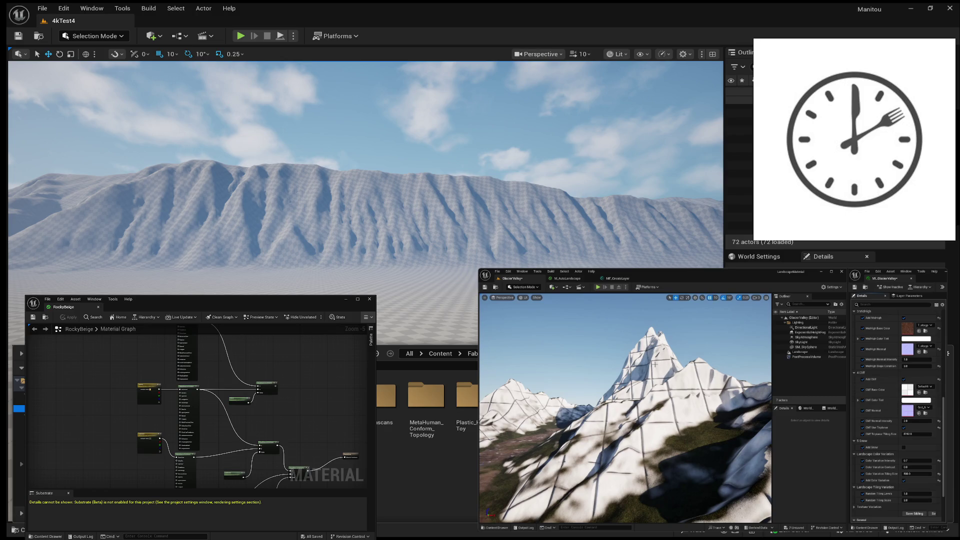
{"action": "left_click", "coordinate": [914, 434]}
{"action": "type", "text": "4096"}
{"action": "key", "text": "Return"}
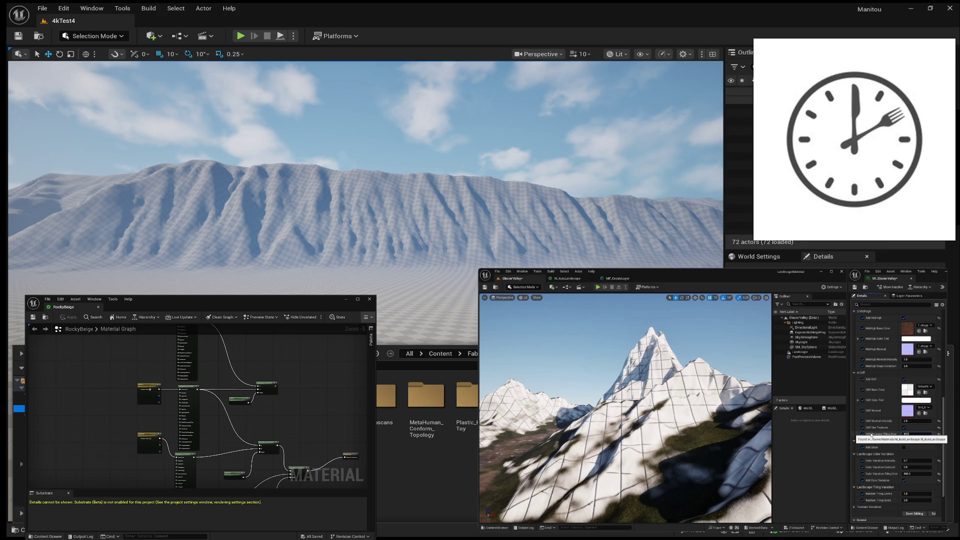
{"action": "key", "text": "Return"}
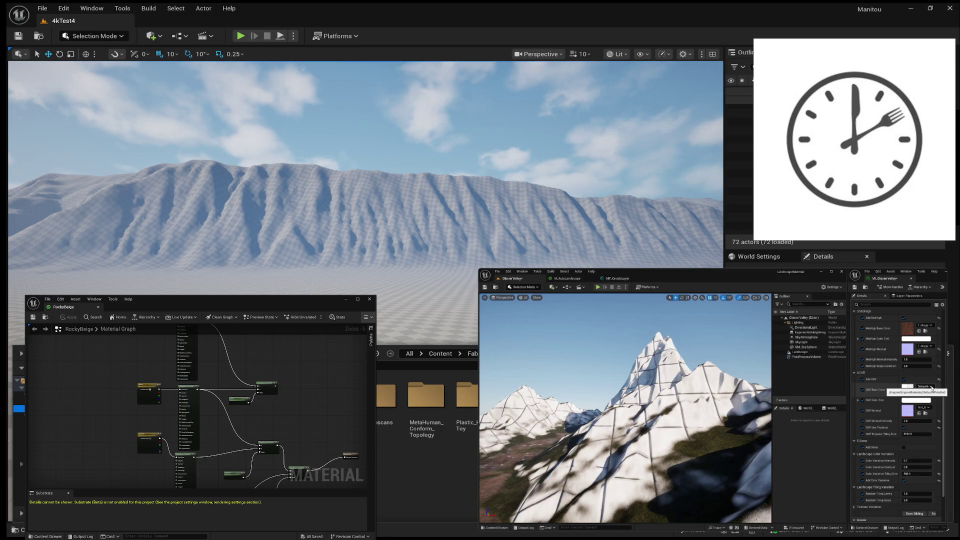
{"action": "left_click", "coordinate": [931, 388]}
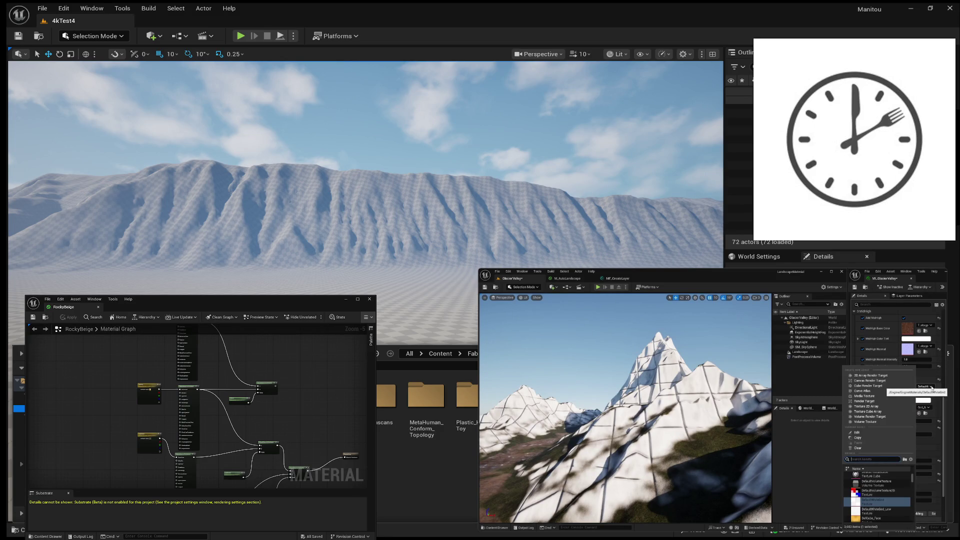
Assign the rock cliff base colour and cliff normal textures, then toggle cliff triplanar mapping off and on.
{"action": "type", "text": "d"}
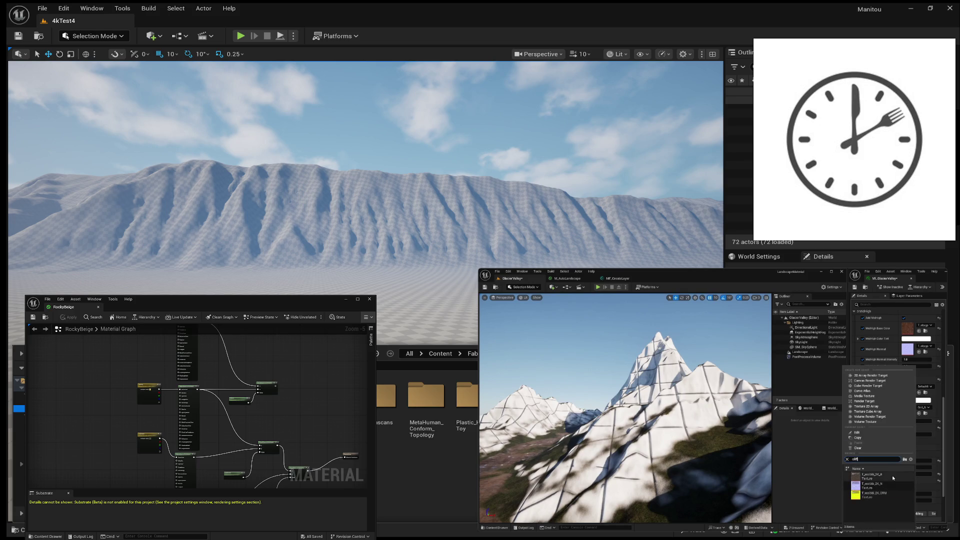
{"action": "left_click", "coordinate": [883, 476]}
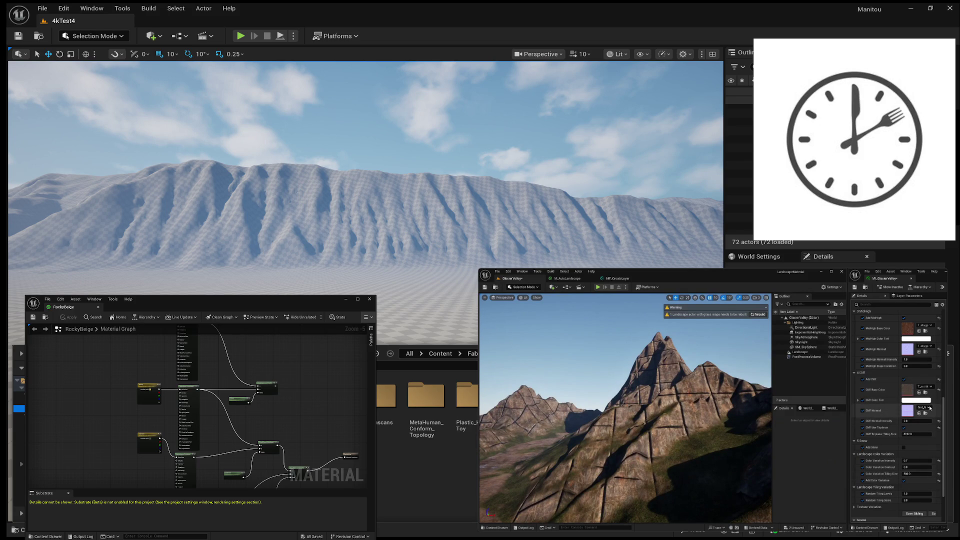
{"action": "left_click", "coordinate": [928, 407]}
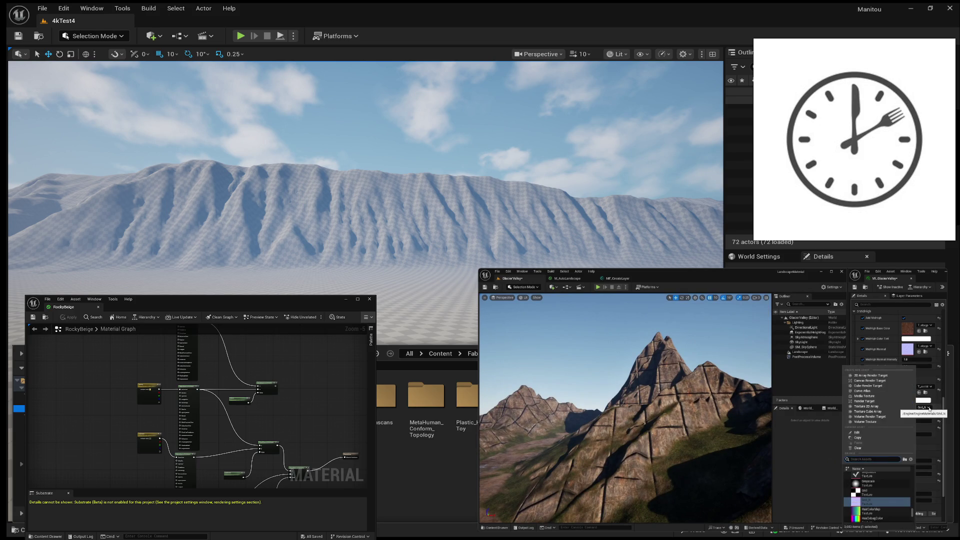
{"action": "type", "text": "cliff"}
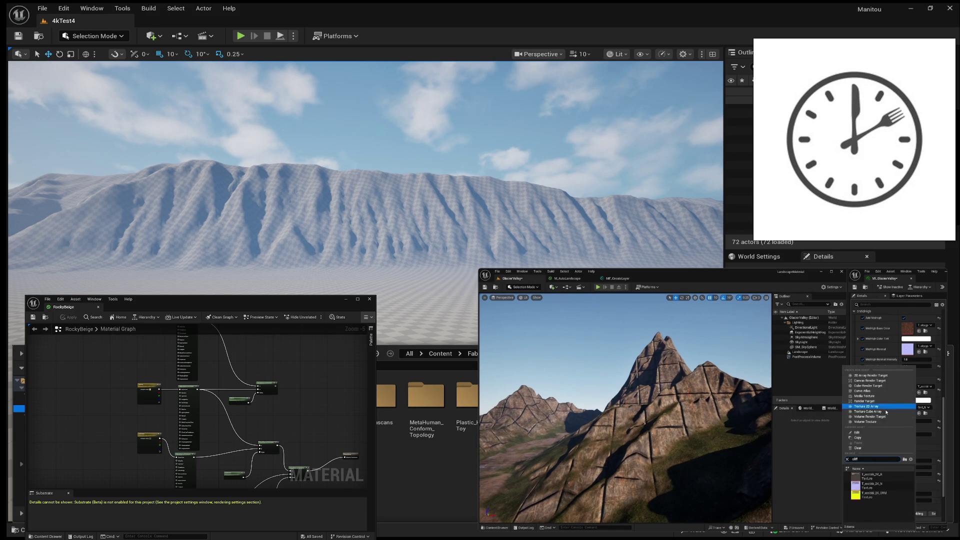
{"action": "left_click", "coordinate": [890, 480]}
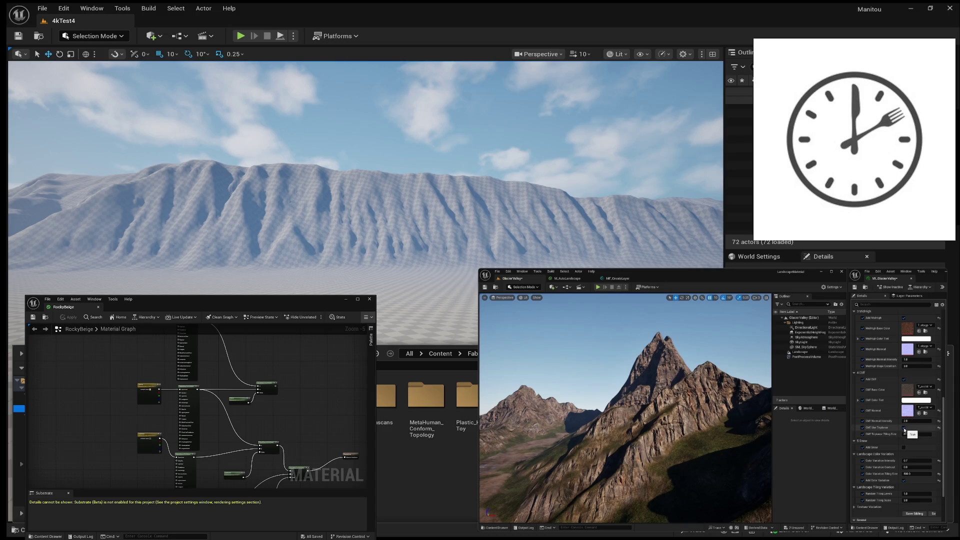
{"action": "left_click", "coordinate": [904, 428]}
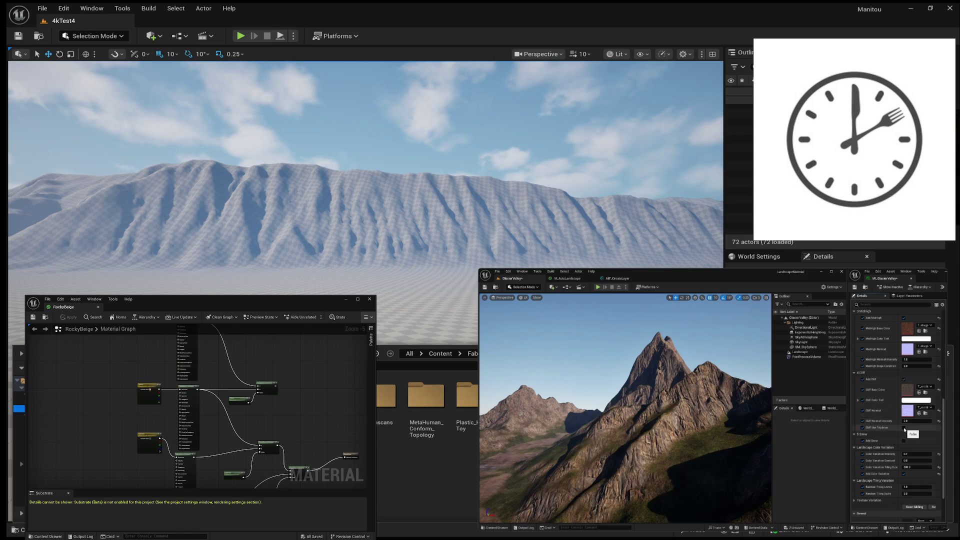
{"action": "left_click", "coordinate": [904, 428]}
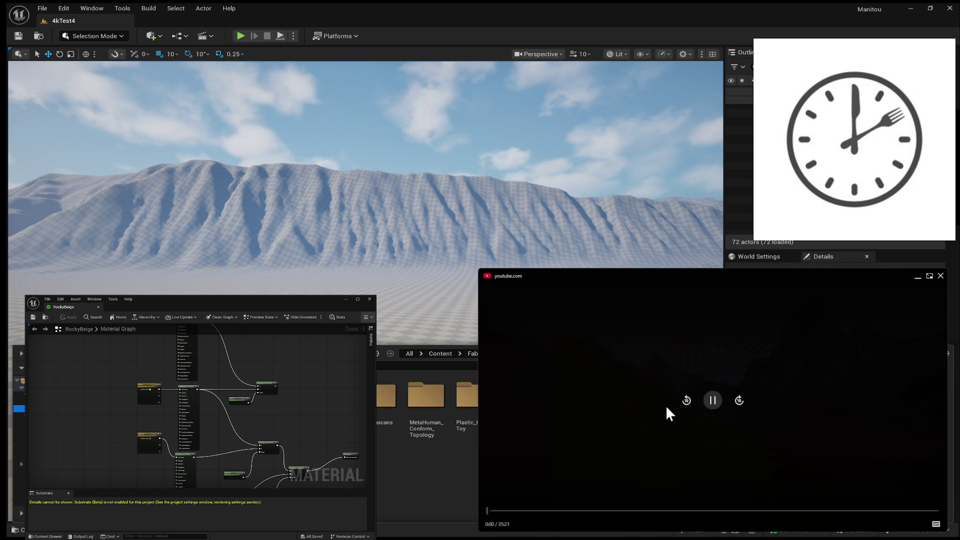
Pause the YouTube preview video showing the brown rocky mountain valley.
{"action": "left_click", "coordinate": [714, 412]}
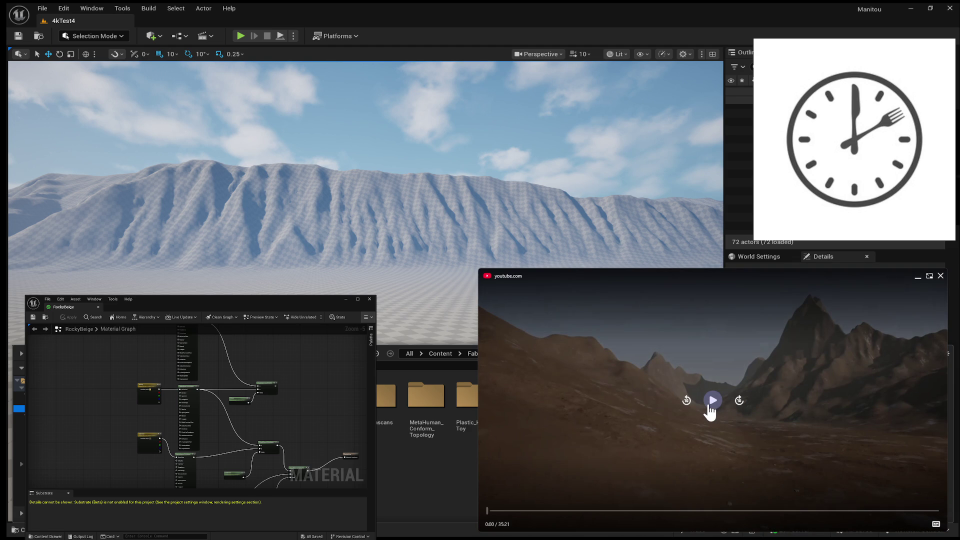
Pause and resume the picture-in-picture mountain video until it plays past the opening seconds.
{"action": "left_click", "coordinate": [712, 410]}
{"action": "left_click", "coordinate": [710, 401]}
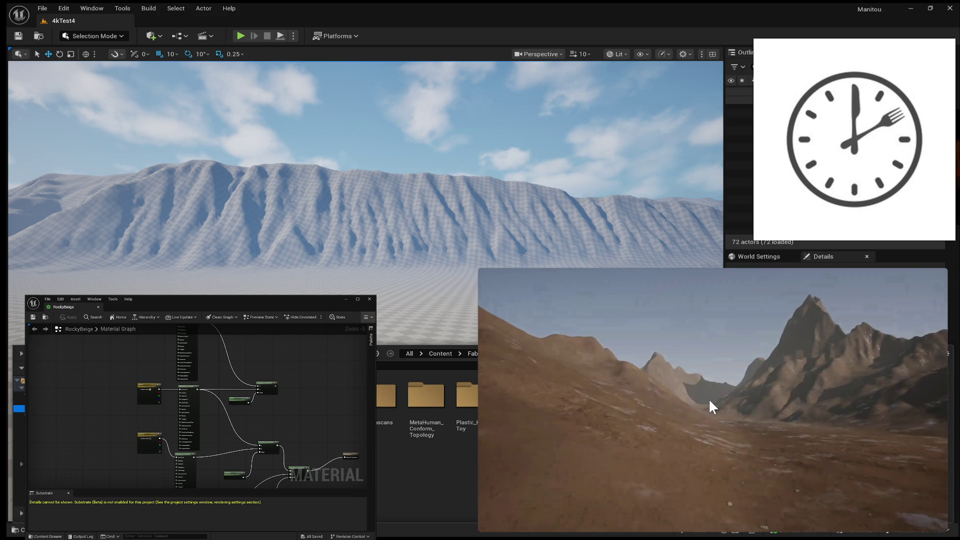
{"action": "mouse_move", "coordinate": [679, 411]}
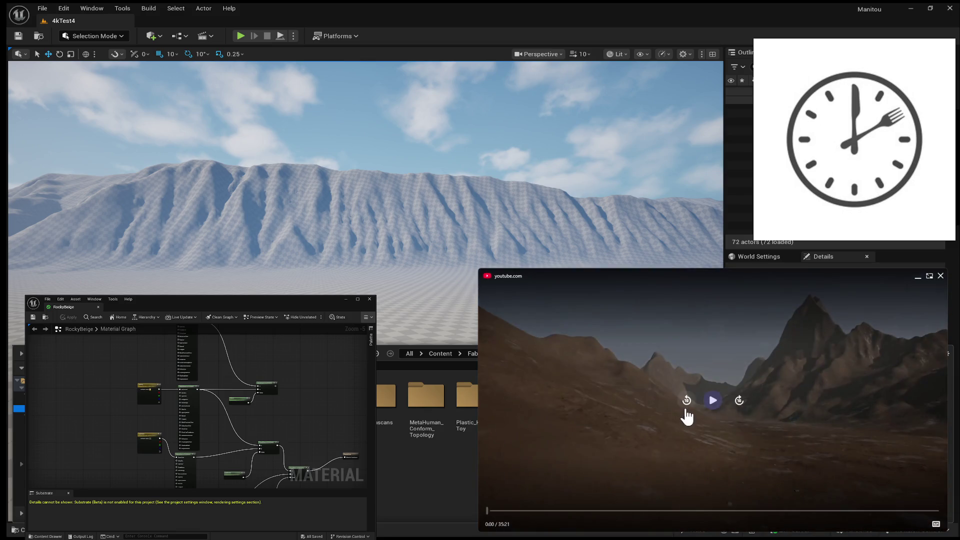
{"action": "left_click", "coordinate": [713, 404]}
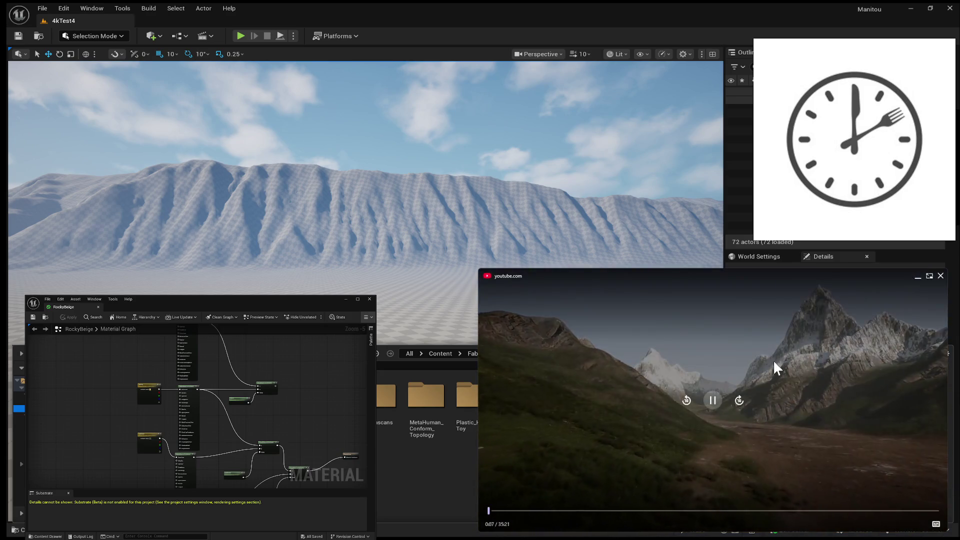
{"action": "left_click", "coordinate": [712, 400]}
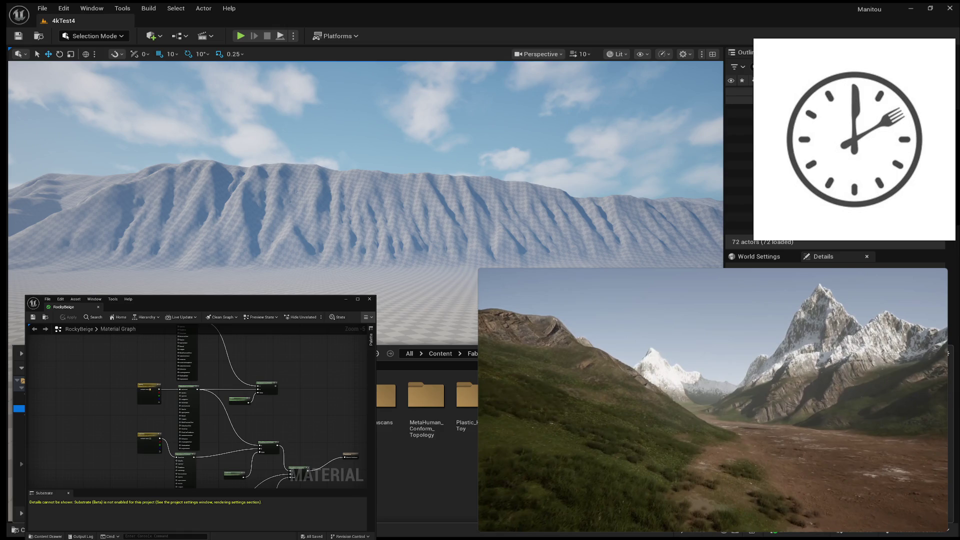
Pause the clip at 0:08, resume it to the end, then bring up the content browser.
{"action": "key", "text": "space"}
{"action": "left_click", "coordinate": [712, 401]}
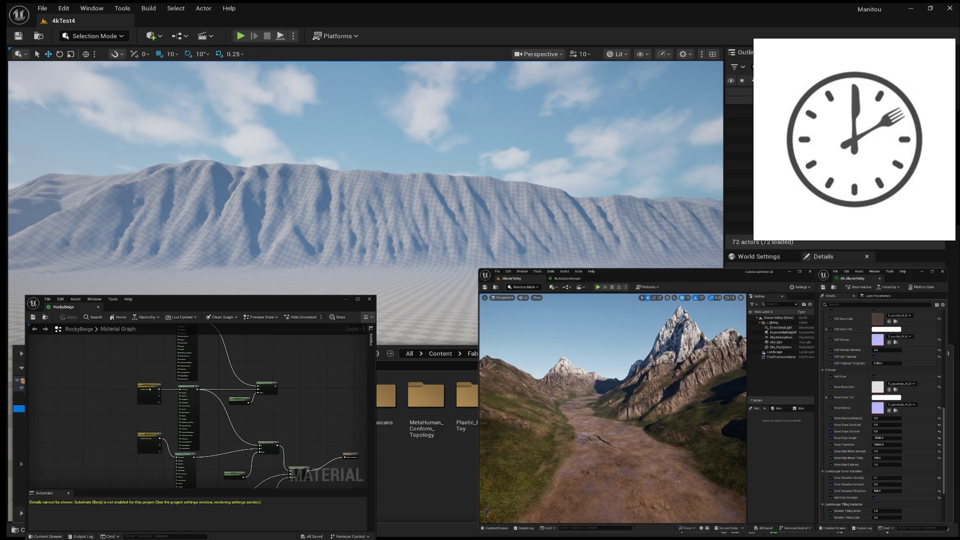
{"action": "key", "text": "ctrl+space"}
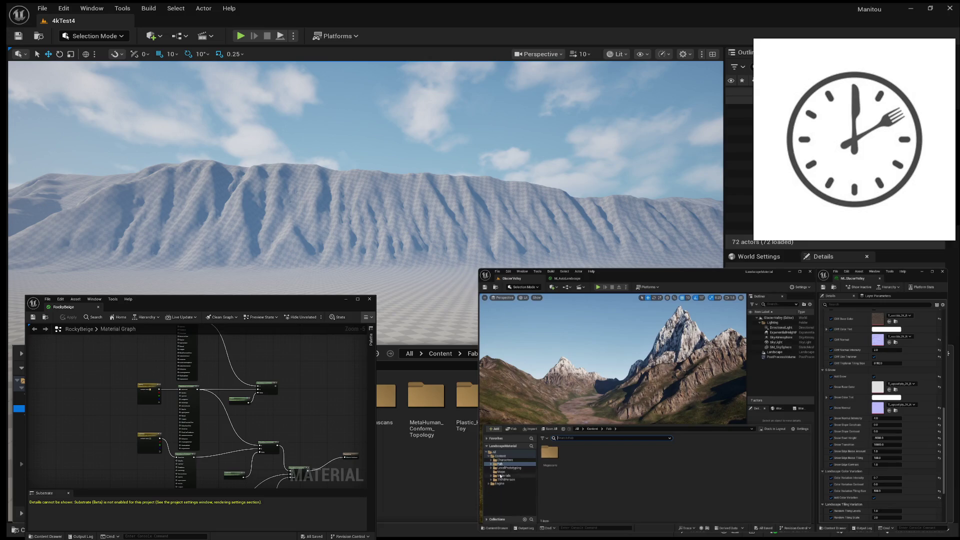
Create a LandscapeGrassTypes folder inside the top-level Content folder and open it.
{"action": "left_click", "coordinate": [512, 493]}
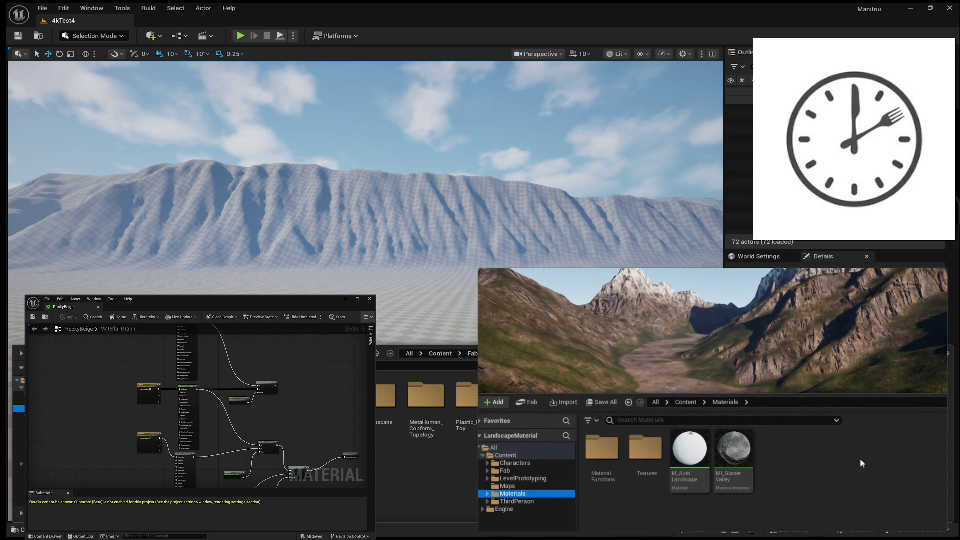
{"action": "right_click", "coordinate": [783, 465]}
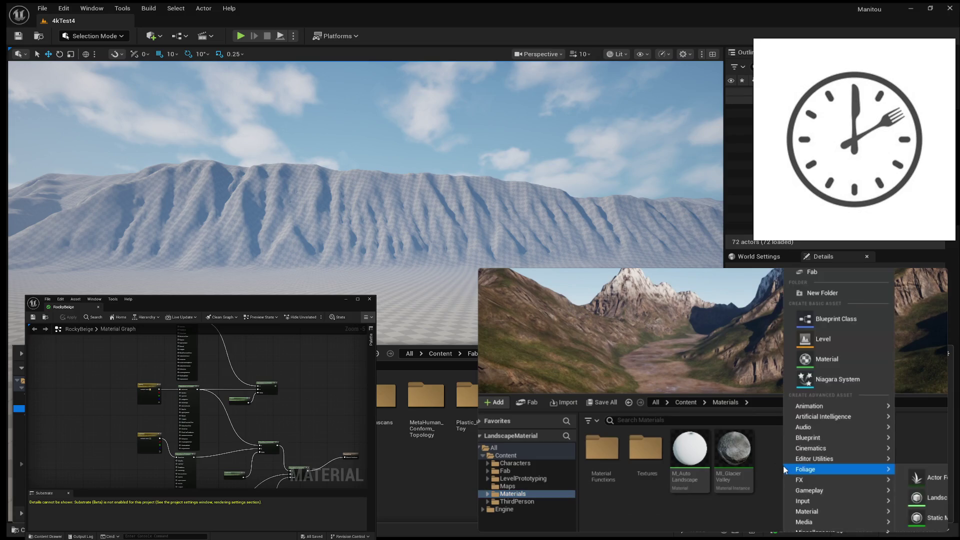
{"action": "left_click", "coordinate": [510, 456]}
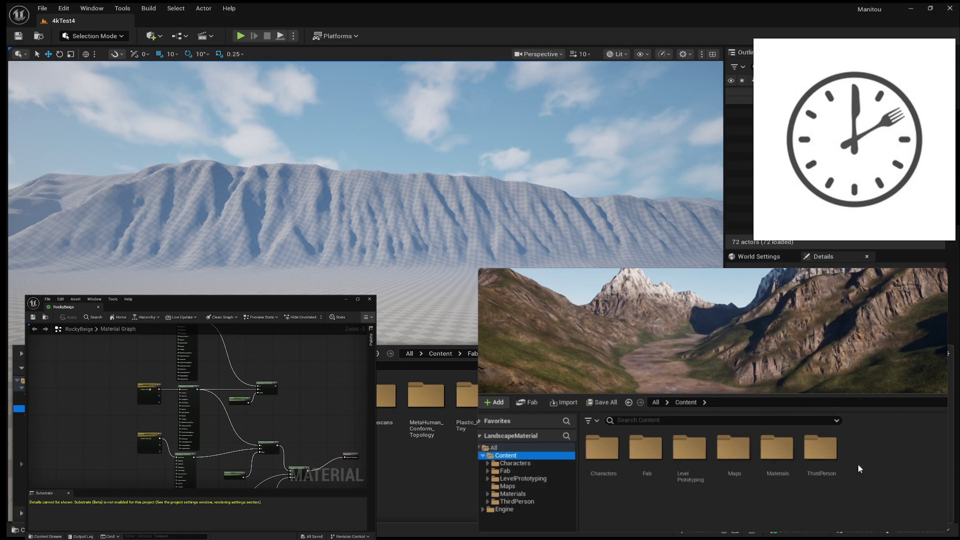
{"action": "right_click", "coordinate": [871, 464]}
{"action": "left_click", "coordinate": [920, 290]}
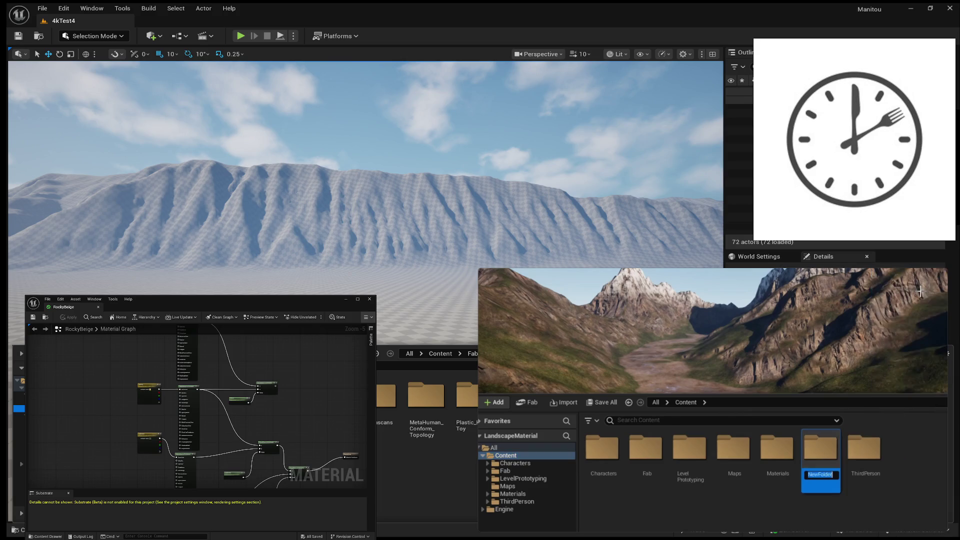
{"action": "type", "text": "Landscape"}
{"action": "type", "text": "Grass"}
{"action": "type", "text": "Types"}
{"action": "key", "text": "Return"}
{"action": "double_click", "coordinate": [689, 458]}
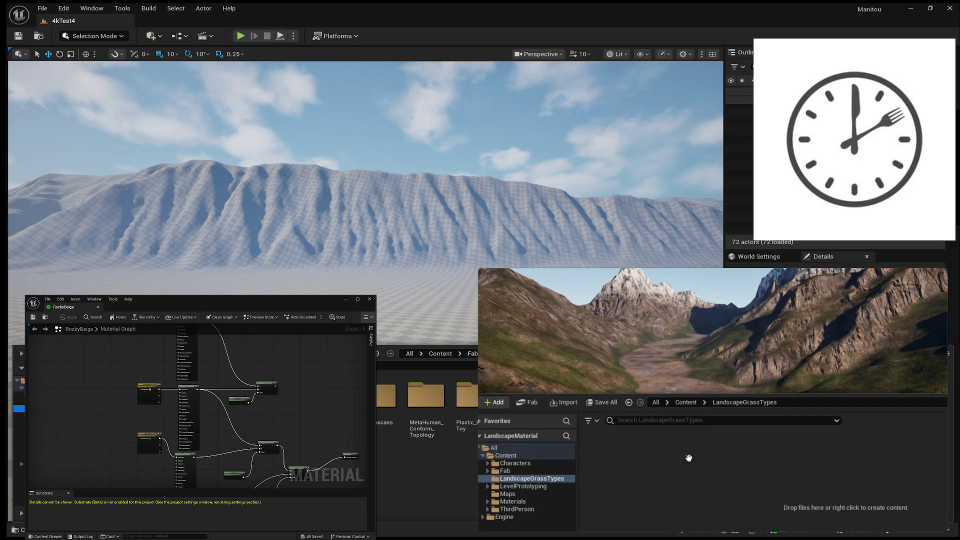
Create a GT_Snow Landscape Grass Type and duplicate it as GT_Cliff.
{"action": "right_click", "coordinate": [622, 479]}
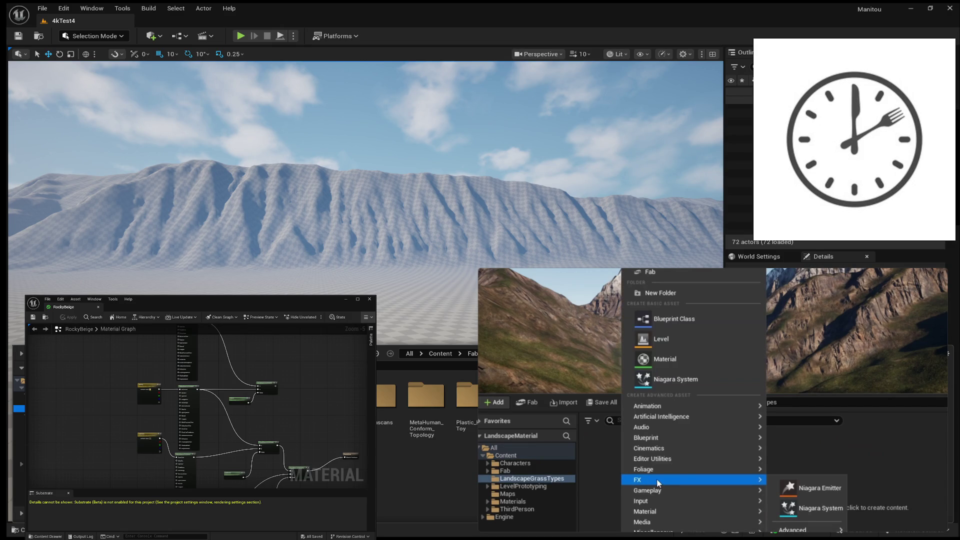
{"action": "mouse_move", "coordinate": [668, 468]}
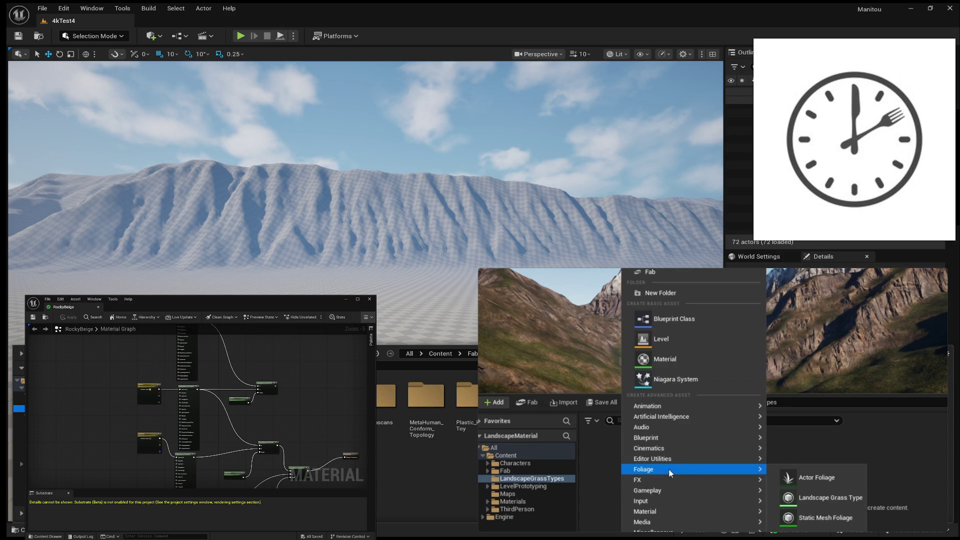
{"action": "left_click", "coordinate": [849, 497]}
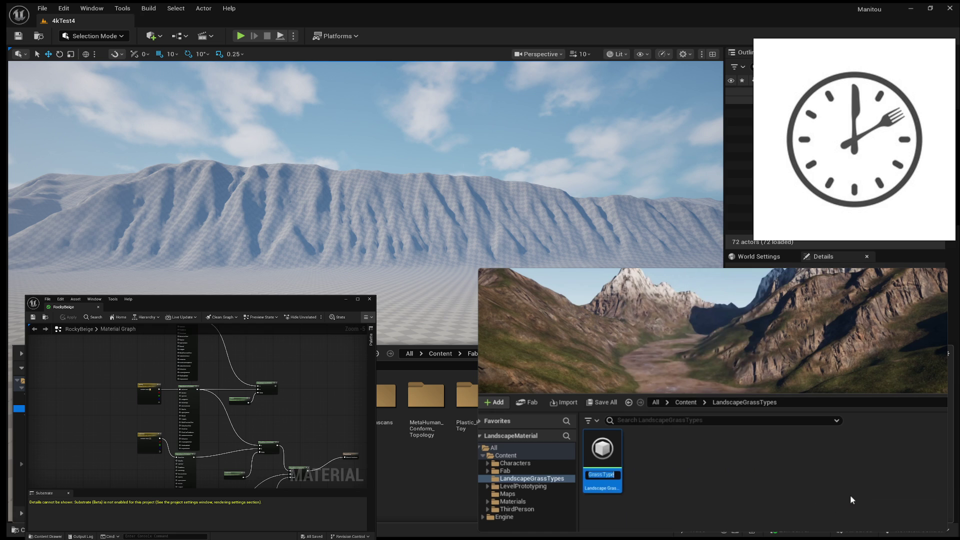
{"action": "type", "text": "GT_Snow"}
{"action": "key", "text": "Return"}
{"action": "key", "text": "ctrl+d"}
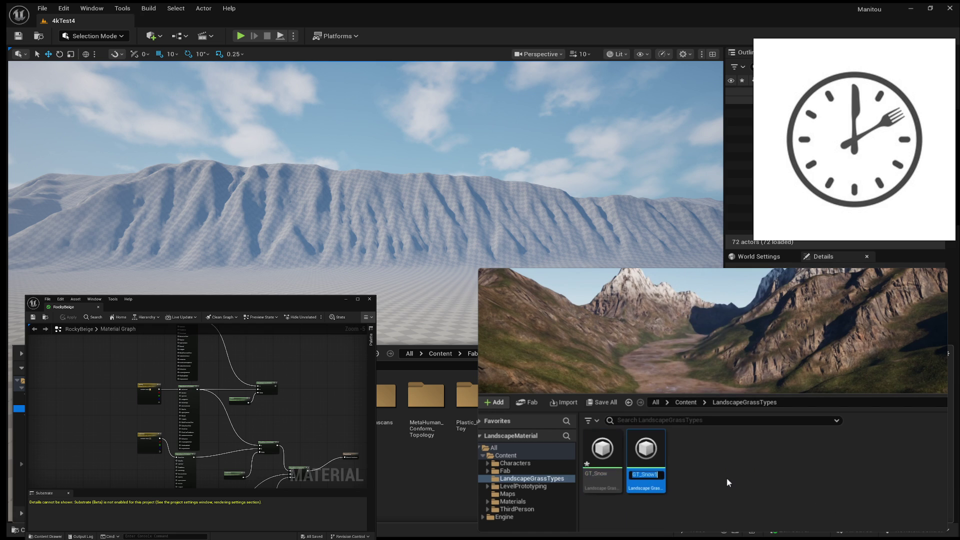
{"action": "type", "text": "GT"}
{"action": "type", "text": "_Cliff"}
{"action": "key", "text": "Return"}
Make two more duplicates named GT_MidLow and GT_Ground.
{"action": "key", "text": "ctrl+d"}
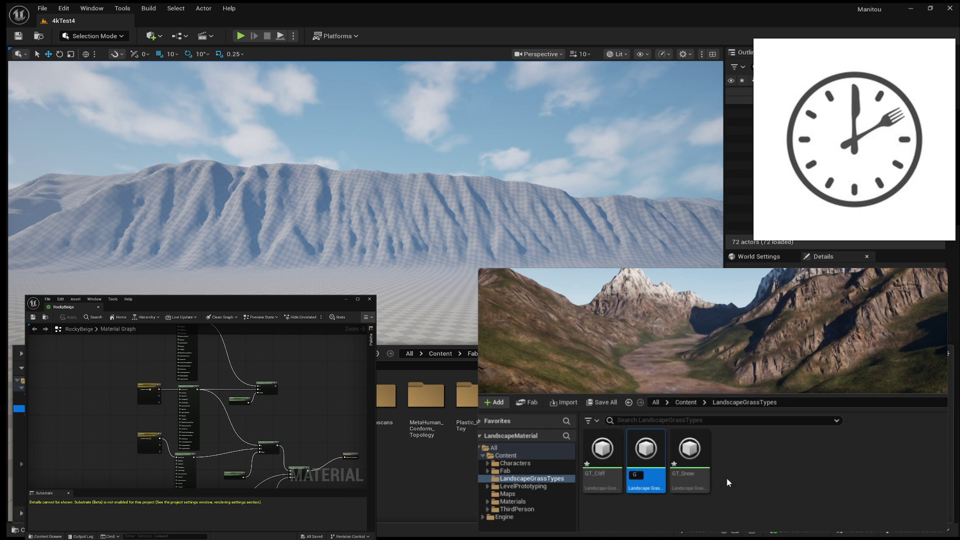
{"action": "mouse_move", "coordinate": [770, 335]}
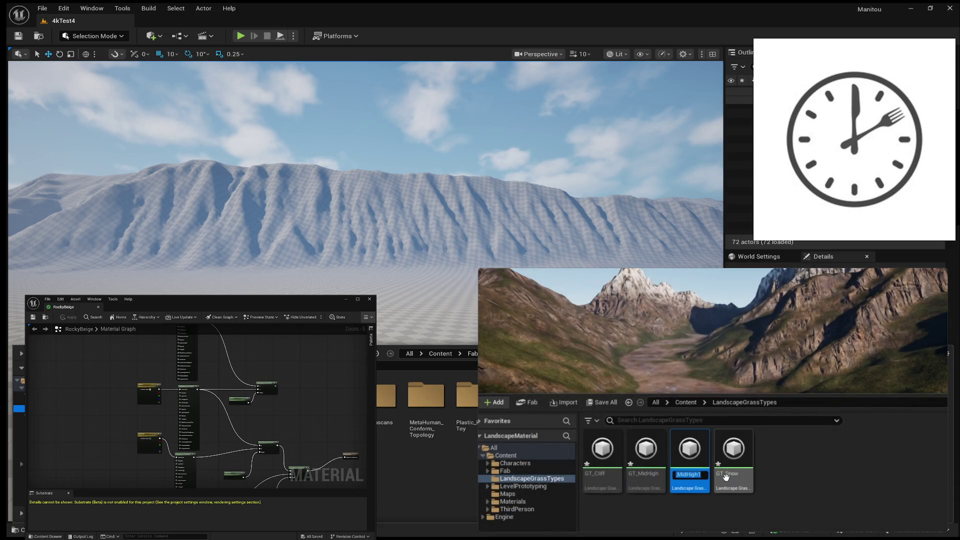
{"action": "type", "text": "G"}
{"action": "type", "text": "T_Mid"}
{"action": "type", "text": "Low"}
{"action": "key", "text": "Return"}
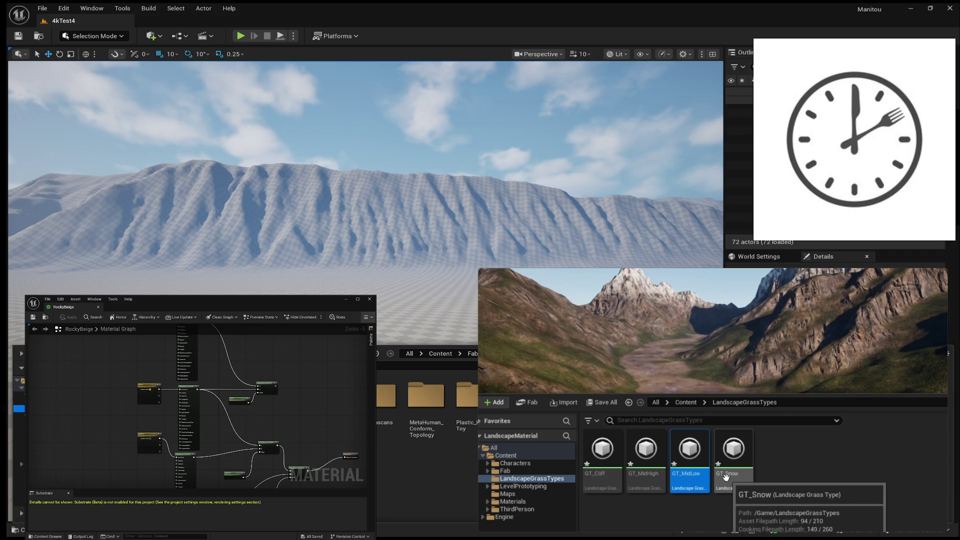
{"action": "key", "text": "ctrl+d"}
{"action": "type", "text": "GT_Gr"}
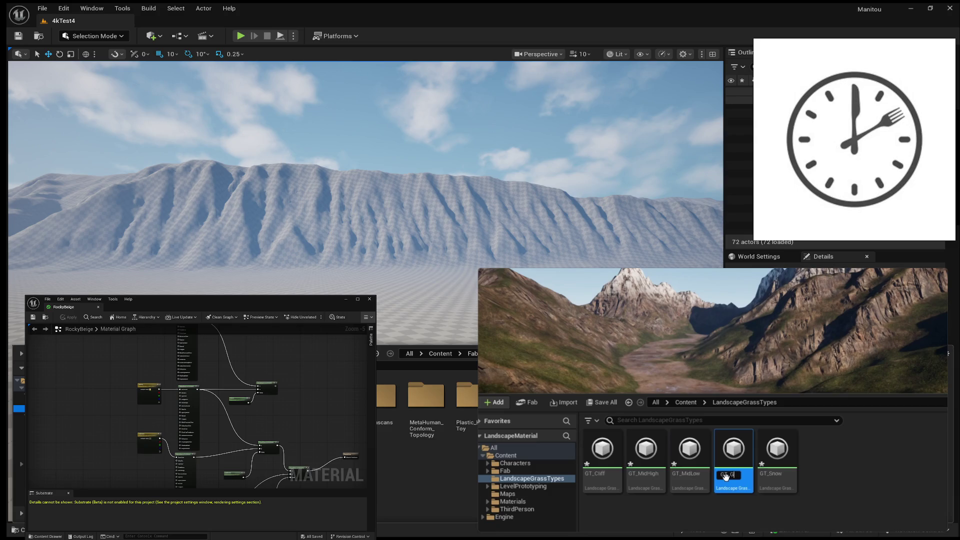
{"action": "type", "text": "ound"}
{"action": "key", "text": "Return"}
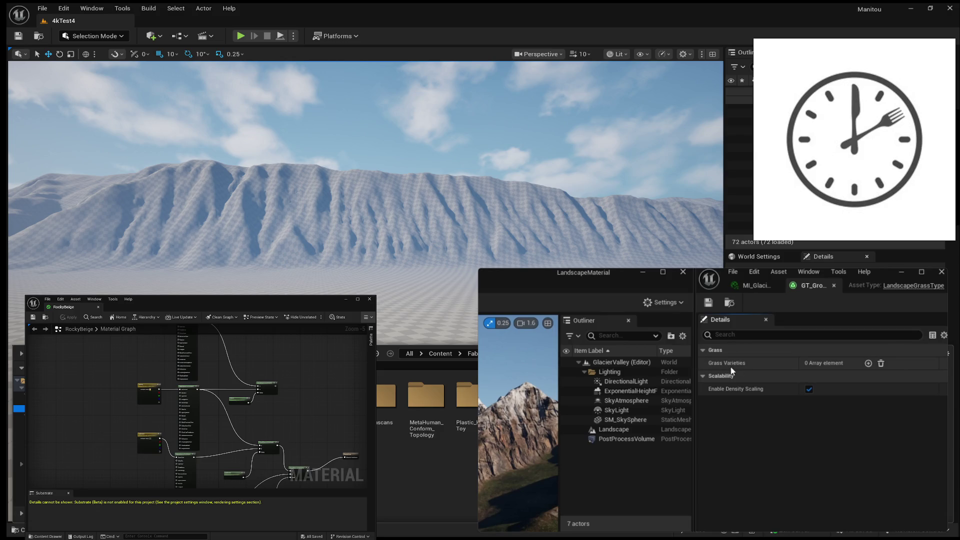
Go to the GT_Ground grass type in the Content Browser to edit its Grass Varieties.
{"action": "mouse_move", "coordinate": [889, 492]}
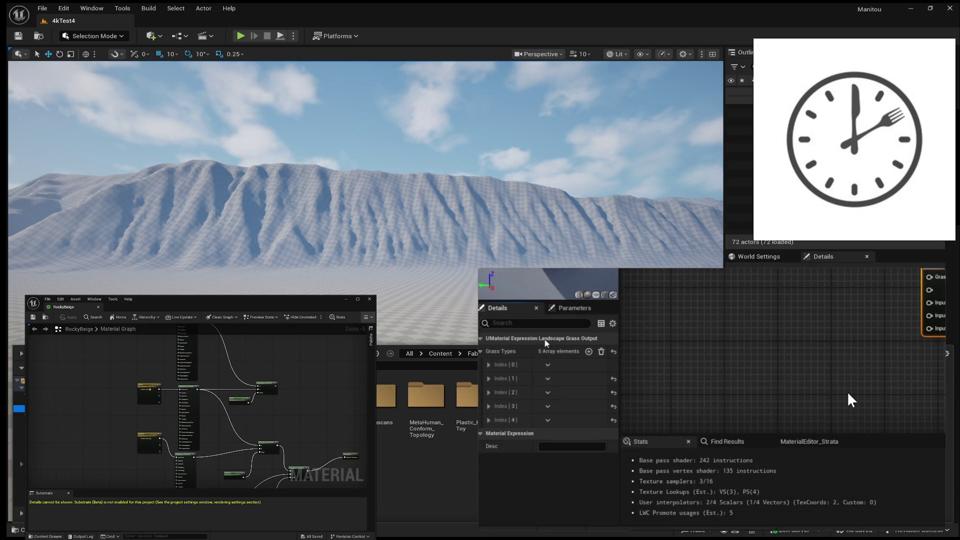
Name the fourth grass entry 'MidLow' and assign it the GT_MidLow grass type.
{"action": "mouse_move", "coordinate": [849, 394]}
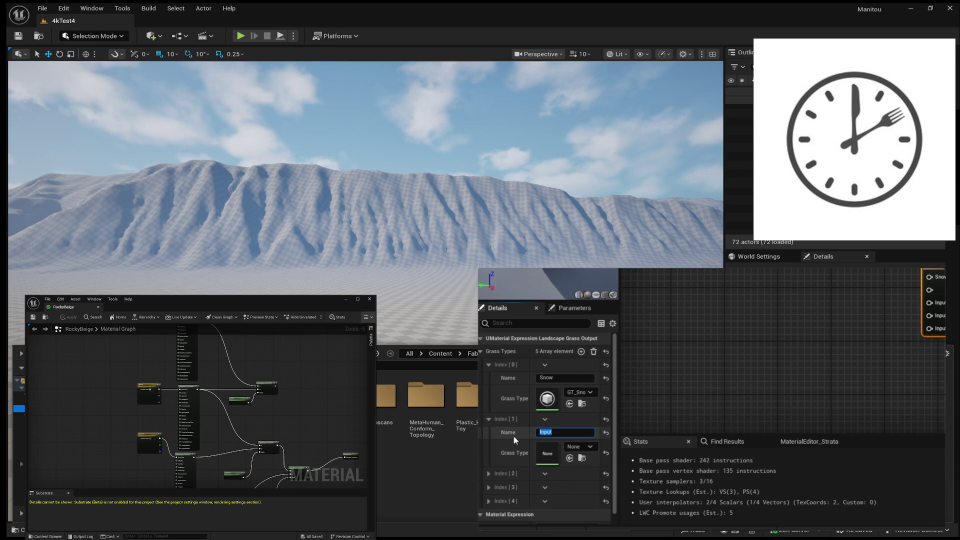
{"action": "mouse_move", "coordinate": [678, 391]}
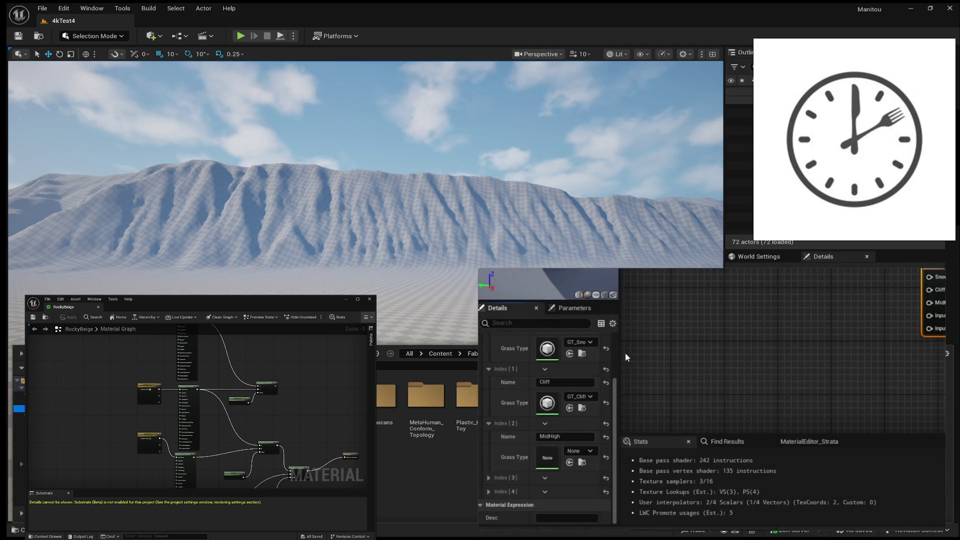
{"action": "left_click", "coordinate": [489, 478]}
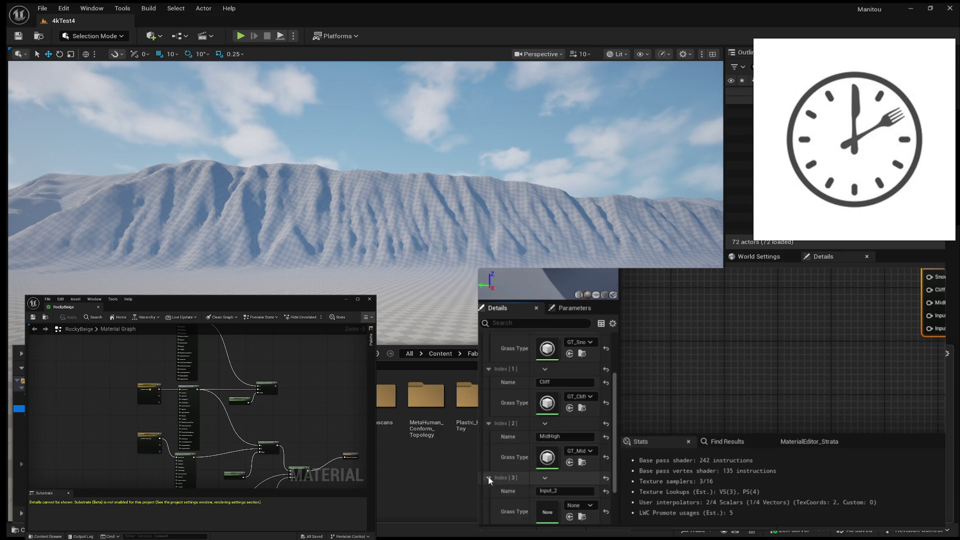
{"action": "type", "text": "MidLow"}
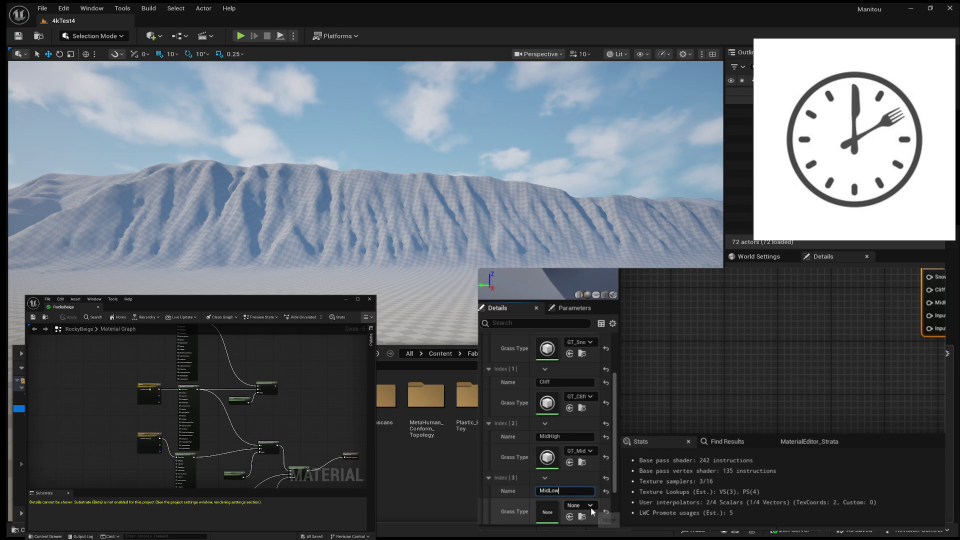
{"action": "left_click", "coordinate": [589, 506]}
{"action": "left_click", "coordinate": [623, 406]}
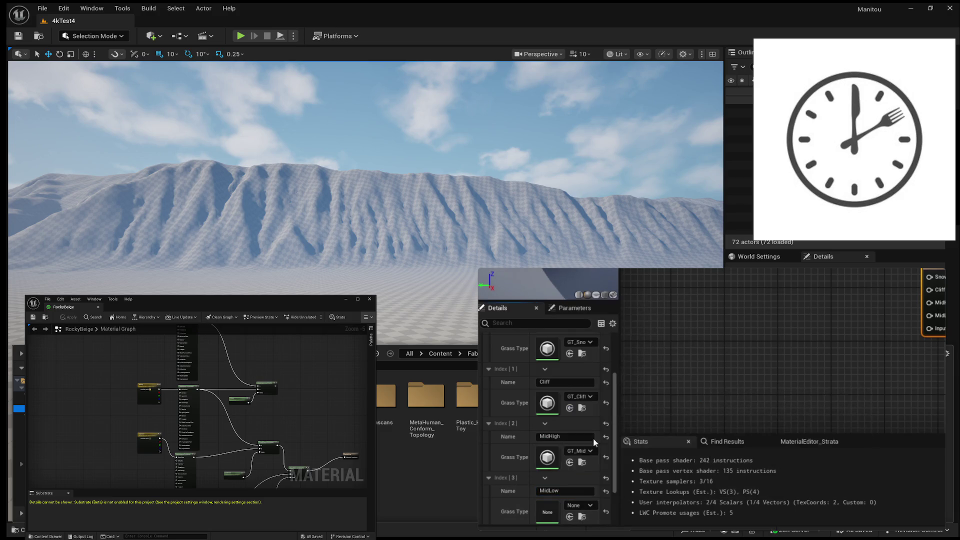
Name the fifth grass entry 'Ground' and assign it the GT_Ground grass type.
{"action": "scroll", "coordinate": [593, 436], "scroll_direction": "down", "scroll_amount": 3}
{"action": "left_click", "coordinate": [488, 492]}
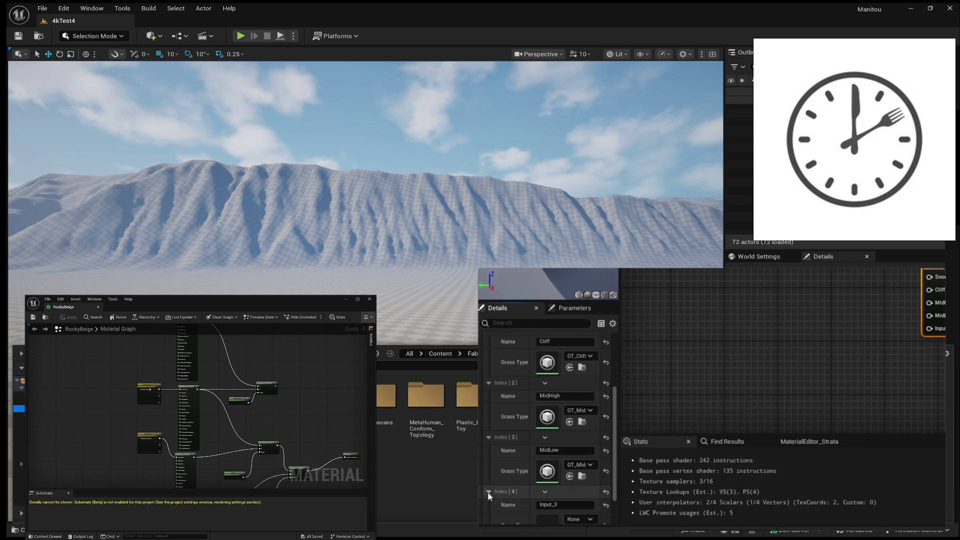
{"action": "type", "text": "Ground"}
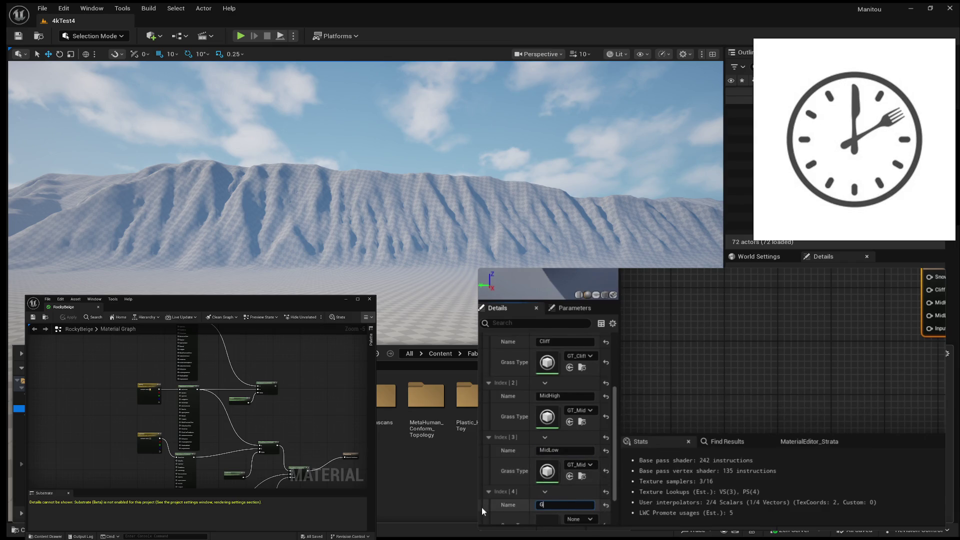
{"action": "scroll", "coordinate": [512, 446], "scroll_direction": "down", "scroll_amount": 2}
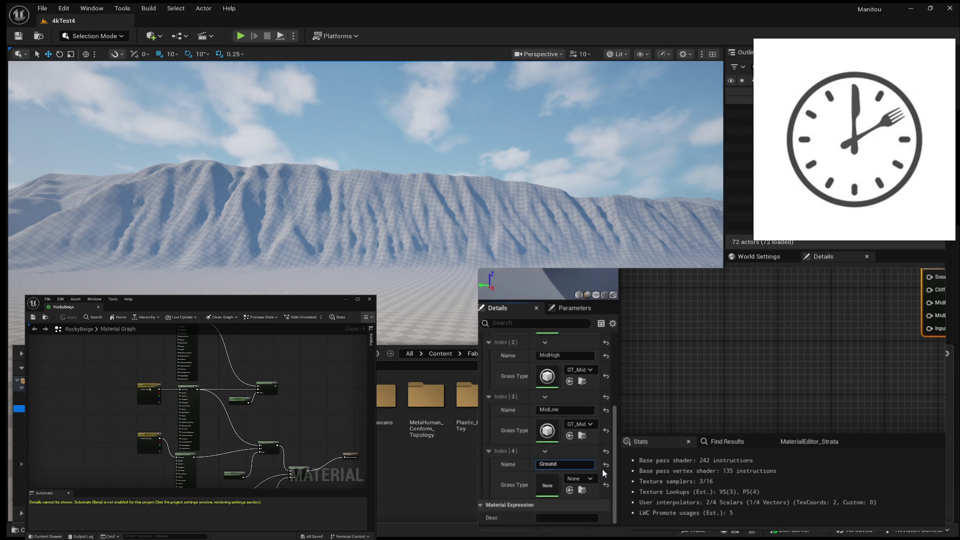
{"action": "left_click", "coordinate": [578, 479]}
{"action": "left_click", "coordinate": [616, 362]}
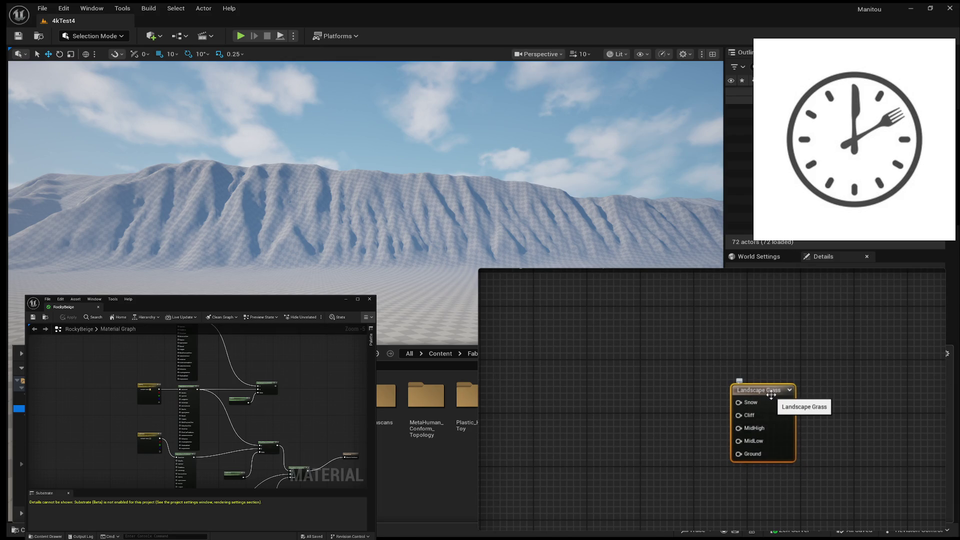
{"action": "mouse_move", "coordinate": [784, 403]}
{"action": "left_mouse_down"}
{"action": "mouse_move", "coordinate": [820, 414]}
{"action": "mouse_move", "coordinate": [802, 410]}
{"action": "left_mouse_up"}
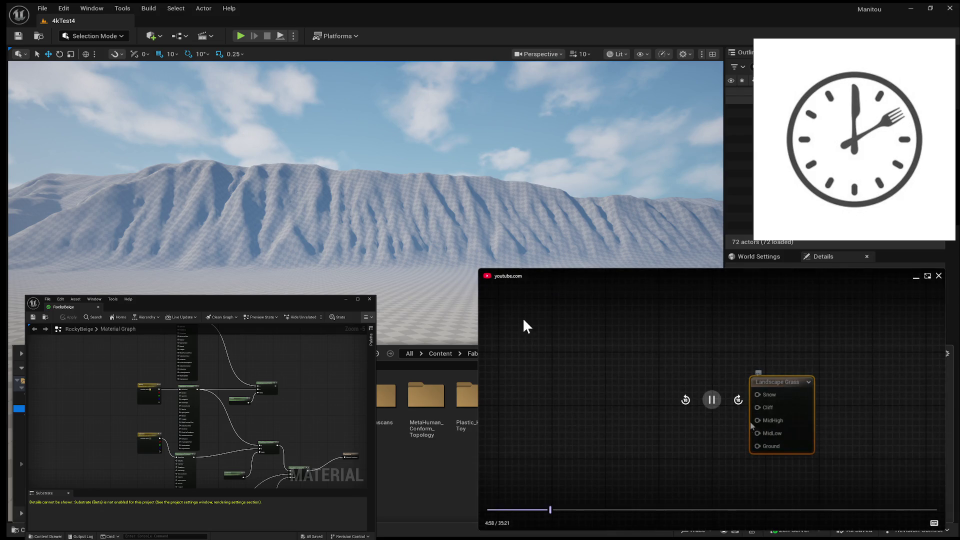
{"action": "mouse_move", "coordinate": [831, 378]}
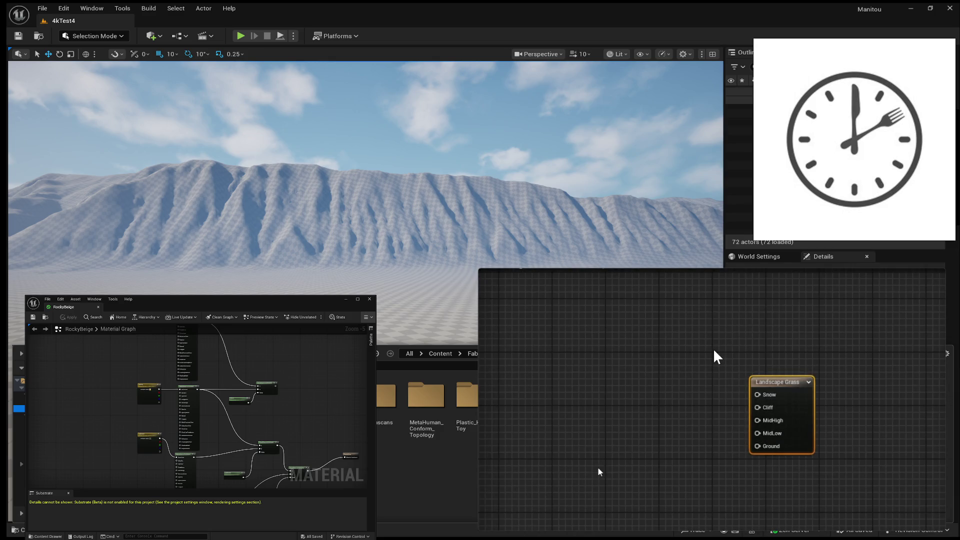
{"action": "mouse_move", "coordinate": [693, 412]}
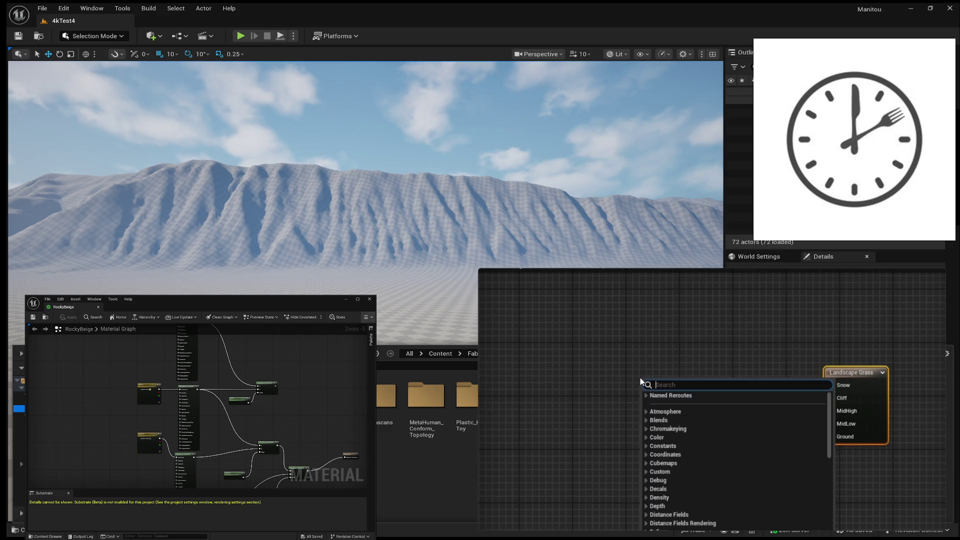
Feed the Snow Mask node's output into the Landscape Grass node's Snow pin.
{"action": "mouse_move", "coordinate": [772, 418]}
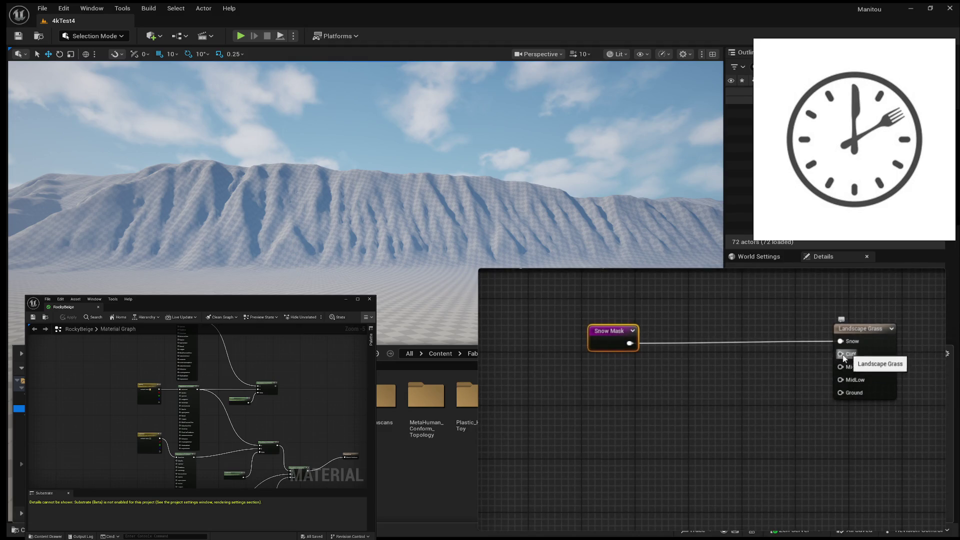
{"action": "mouse_move", "coordinate": [919, 435]}
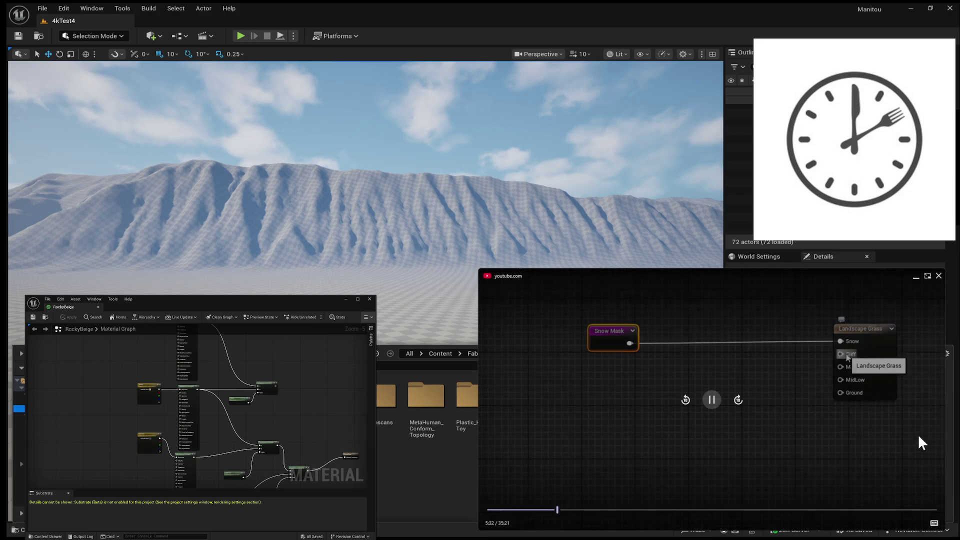
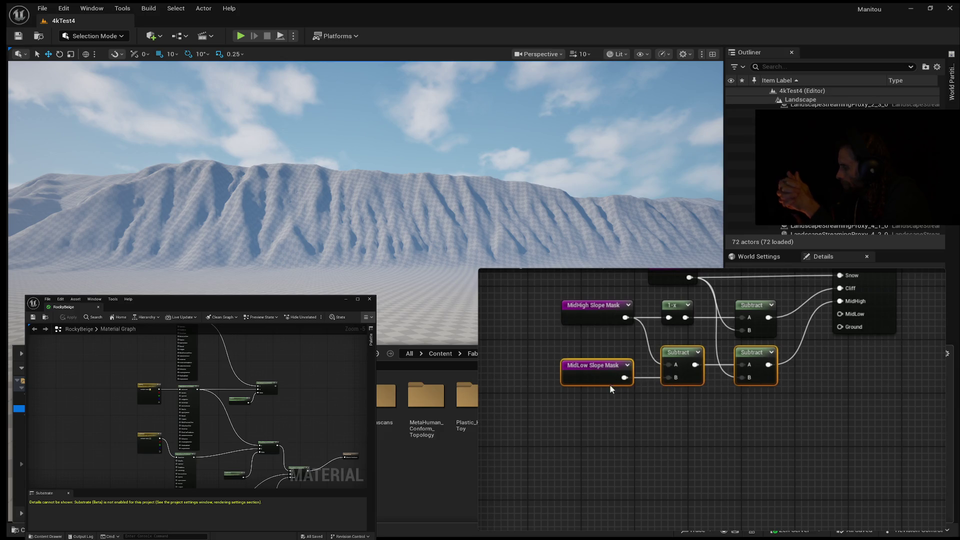
Type 'ground' while the tutorial adds a Ground Slope Mask and an extra Subtract into MidLow.
{"action": "type", "text": "sq"}
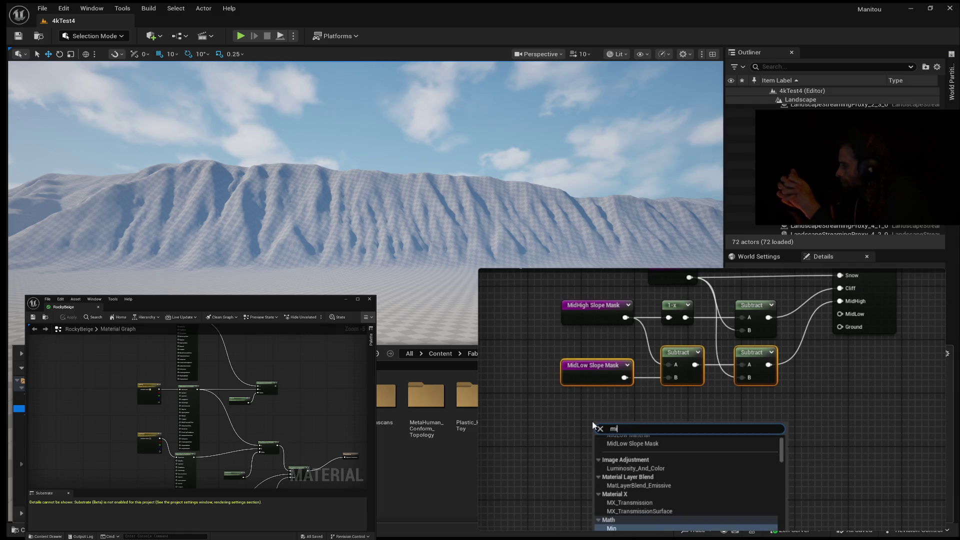
{"action": "key", "text": "BackSpace"}
{"action": "key", "text": "BackSpace"}
{"action": "type", "text": "ground"}
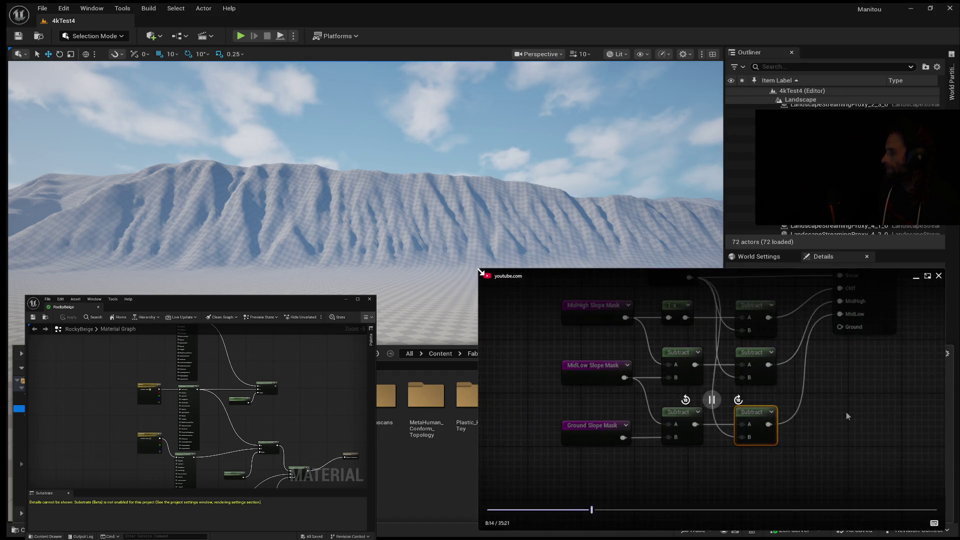
Watch the tutorial wire a fourth Subtract from the Ground Slope Mask into Ground.
{"action": "scroll", "coordinate": [866, 412], "scroll_direction": "down", "scroll_amount": 2}
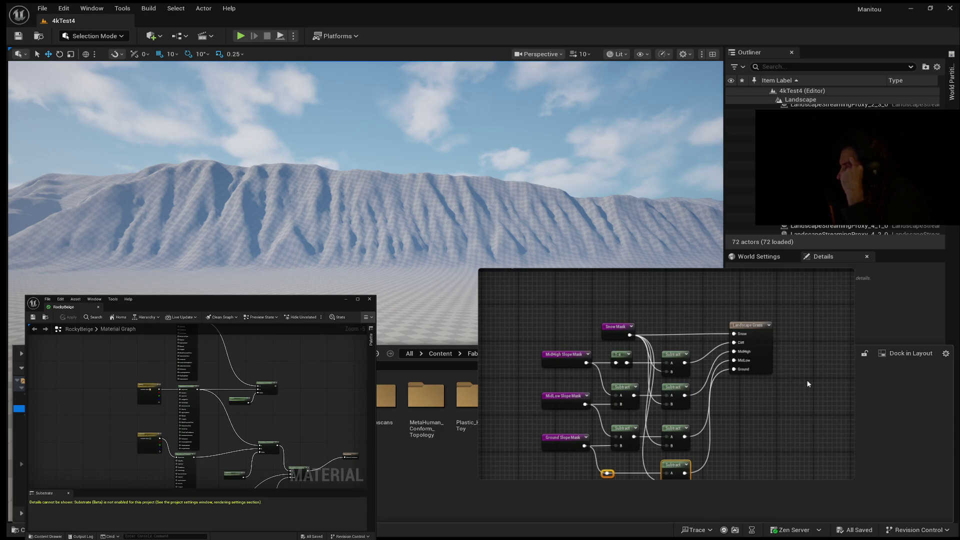
{"action": "mouse_move", "coordinate": [802, 385]}
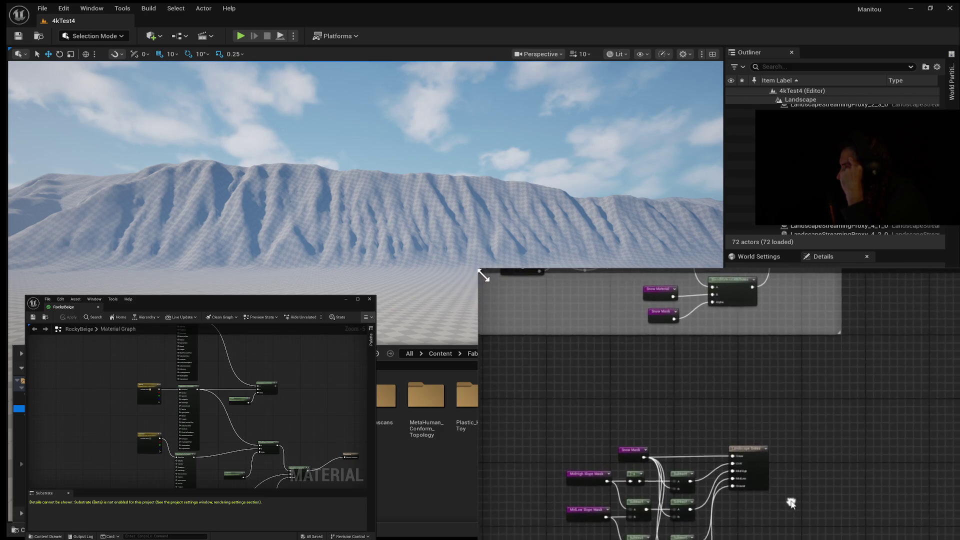
Let the tutorial play past the snowy mountain preview to the Fab Small Stone listing.
{"action": "mouse_move", "coordinate": [818, 400]}
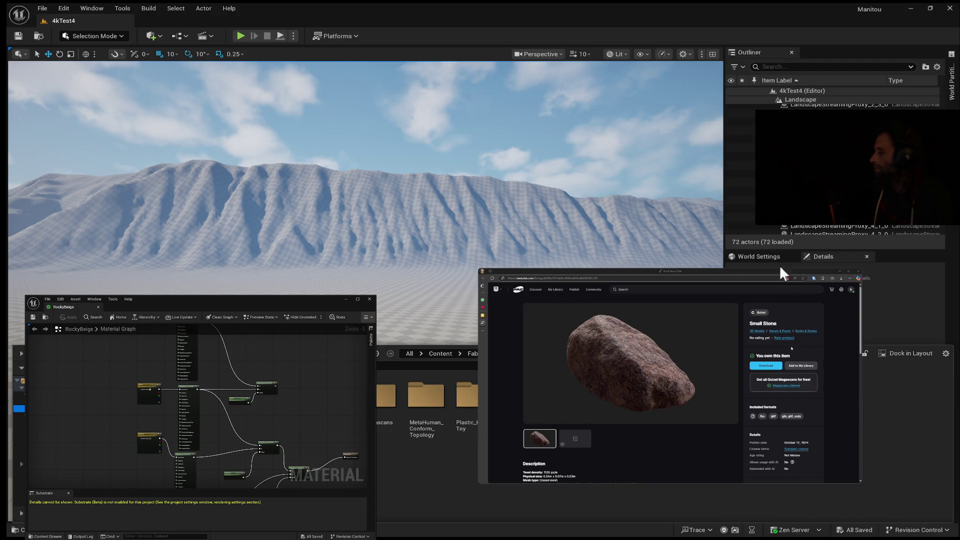
Keep watching the tutorial on the owned Small Stone rock page in Fab.
{"action": "mouse_move", "coordinate": [756, 293]}
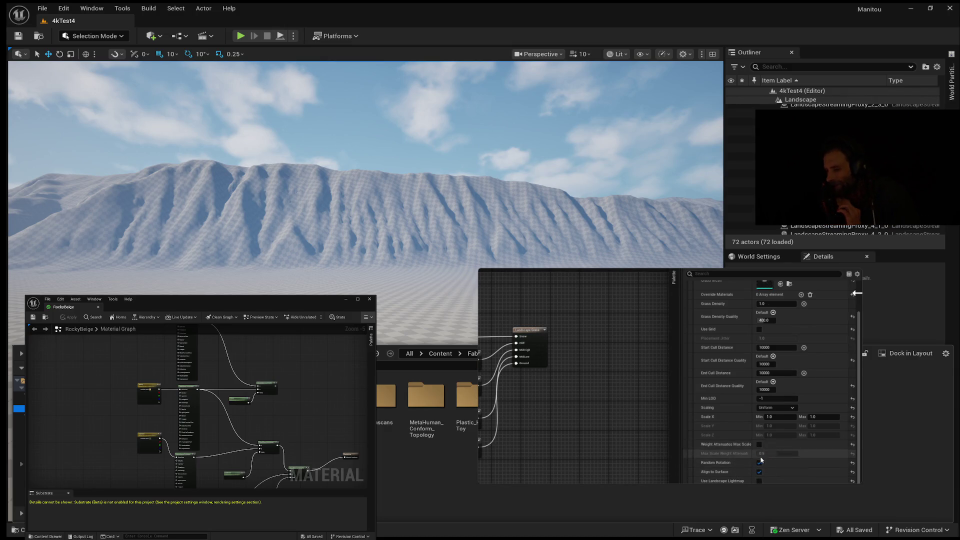
Let the tutorial run to the RockyBeige material graph and the rock-strewn valley preview.
{"action": "scroll", "coordinate": [774, 468], "scroll_direction": "up", "scroll_amount": 2}
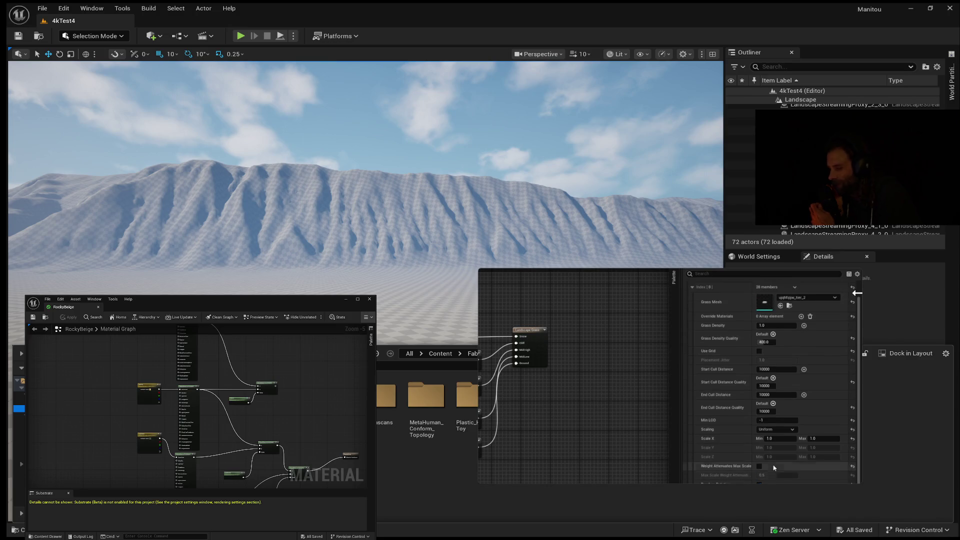
{"action": "scroll", "coordinate": [733, 402], "scroll_direction": "up", "scroll_amount": 1}
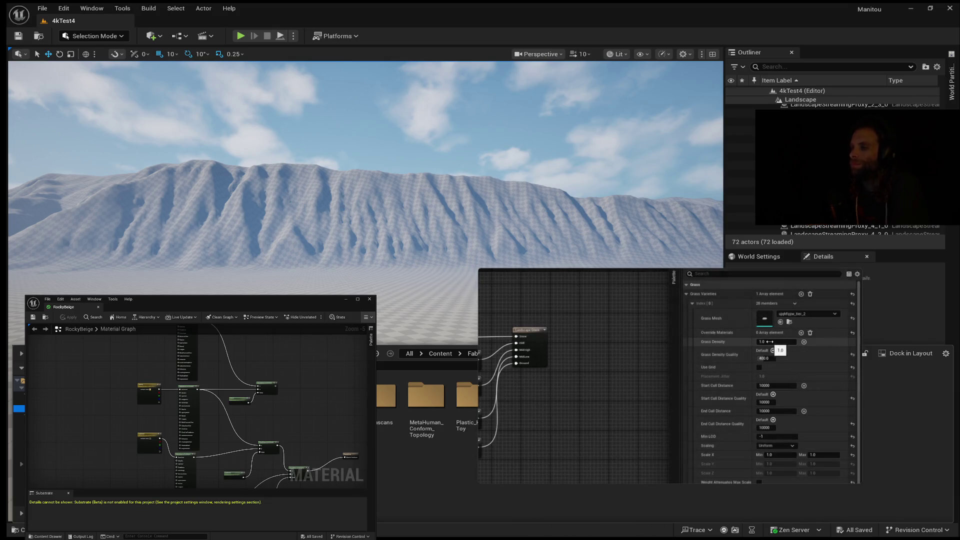
{"action": "mouse_move", "coordinate": [856, 374]}
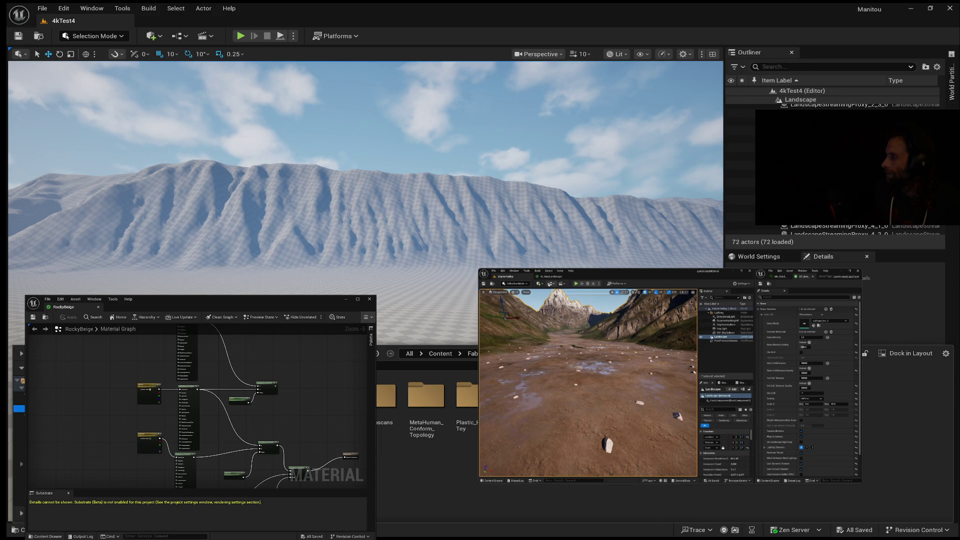
Enlarge the floating tutorial player by dragging its top-left corner.
{"action": "left_click", "coordinate": [538, 271]}
{"action": "mouse_move", "coordinate": [481, 272]}
{"action": "left_click_drag", "start_coordinate": [482, 273], "coordinate": [482, 335]}
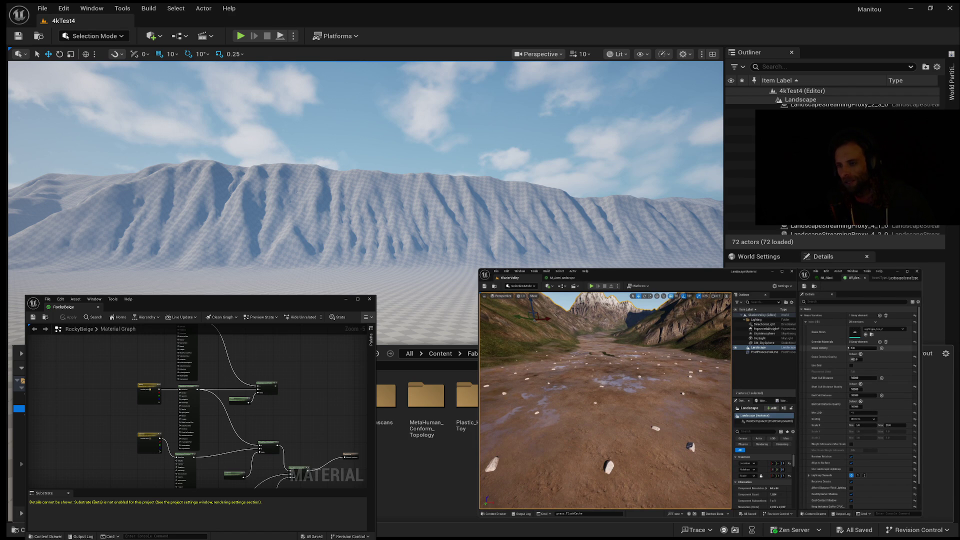
Pause the tutorial at 17:04 on the rock-scattered valley scene.
{"action": "mouse_move", "coordinate": [721, 380]}
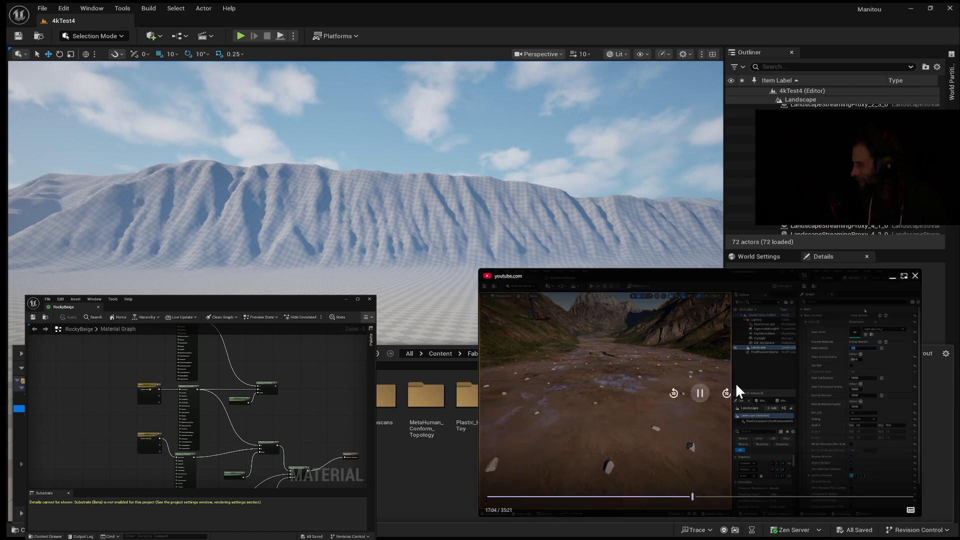
{"action": "left_click", "coordinate": [700, 393]}
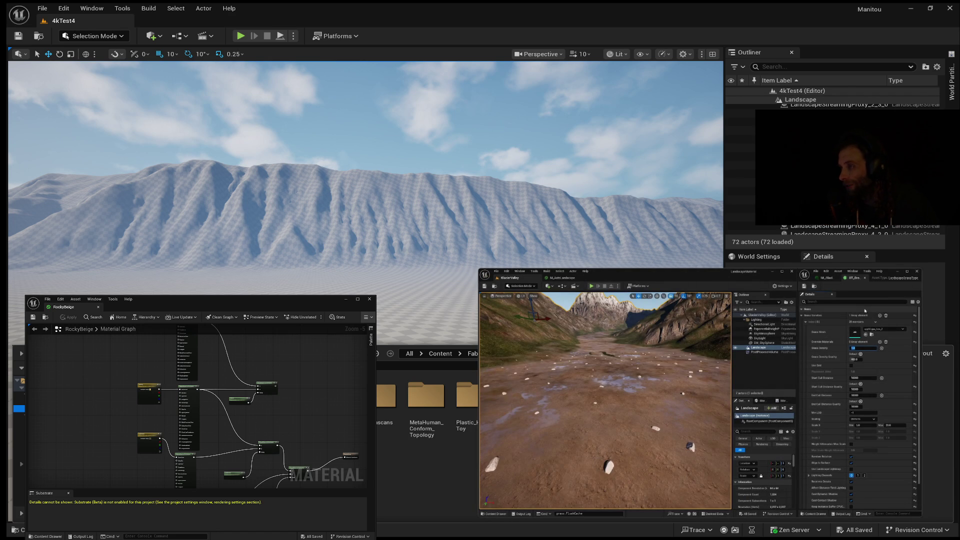
{"action": "mouse_move", "coordinate": [684, 429]}
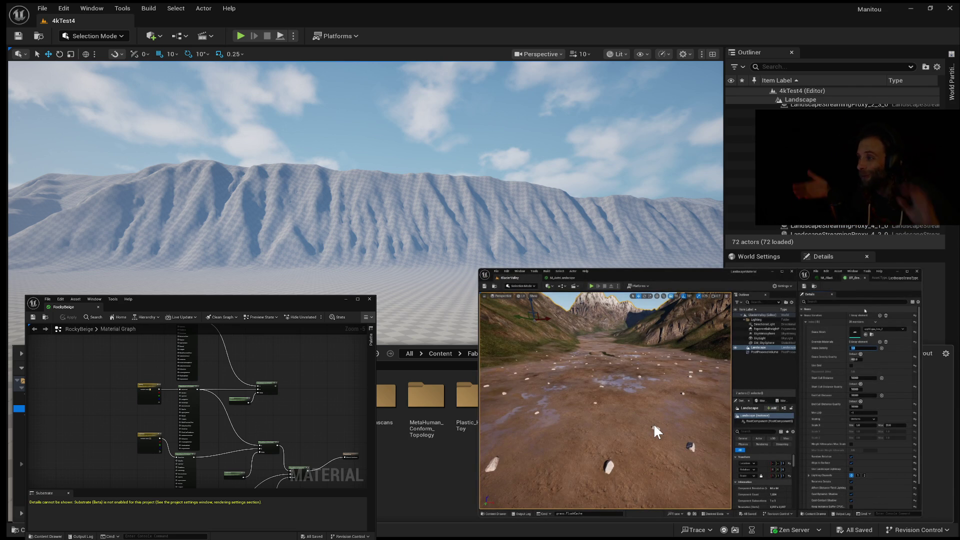
Keep the tutorial paused at 17:04 of 35:21 on the rocky valley scene.
{"action": "mouse_move", "coordinate": [649, 321]}
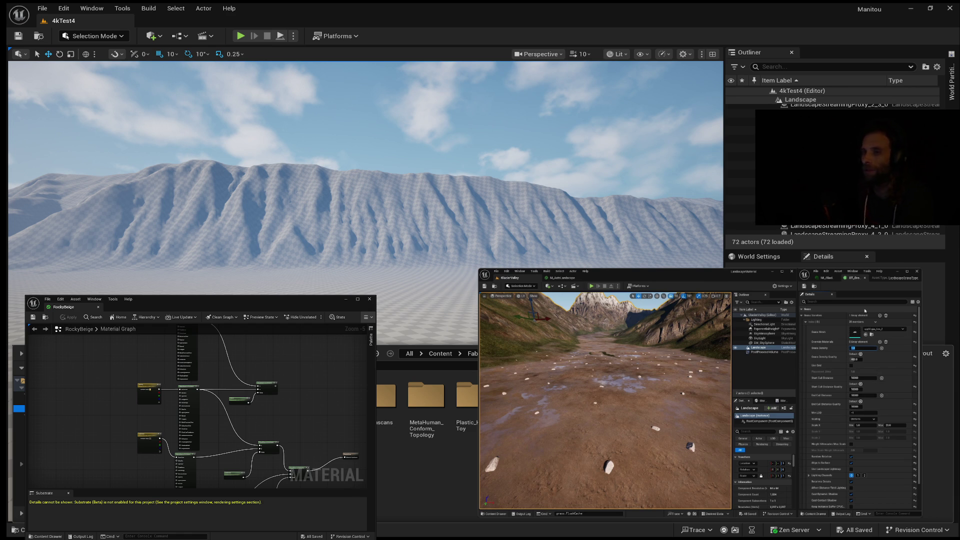
Resume the tutorial and watch past the Temperate Vegetation foliage page back to the rocky valley.
{"action": "mouse_move", "coordinate": [540, 364]}
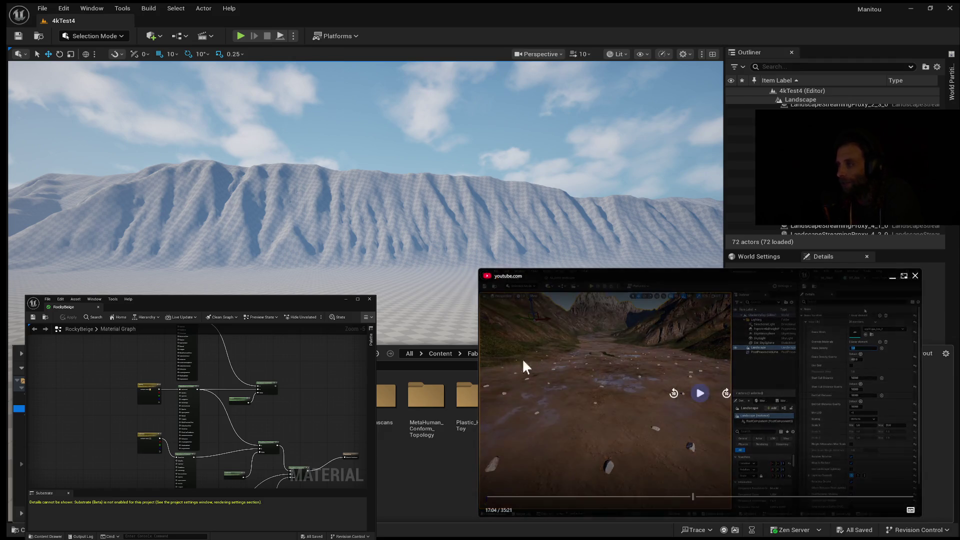
{"action": "left_click", "coordinate": [700, 393]}
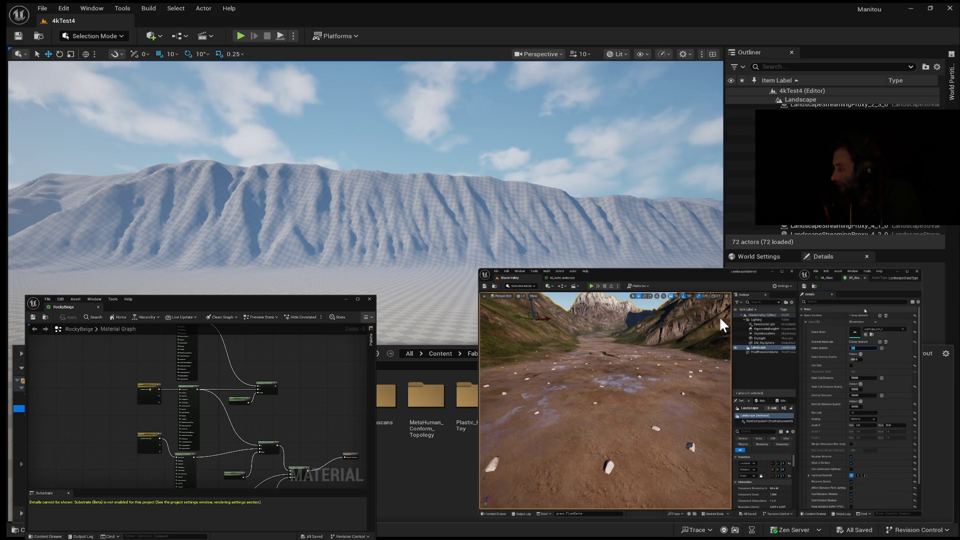
{"action": "mouse_move", "coordinate": [671, 341]}
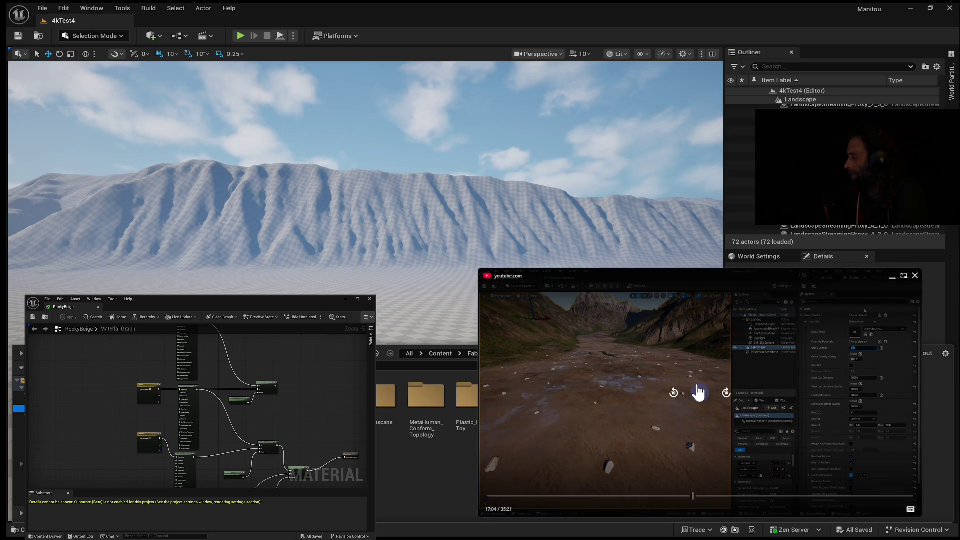
{"action": "left_click", "coordinate": [699, 393]}
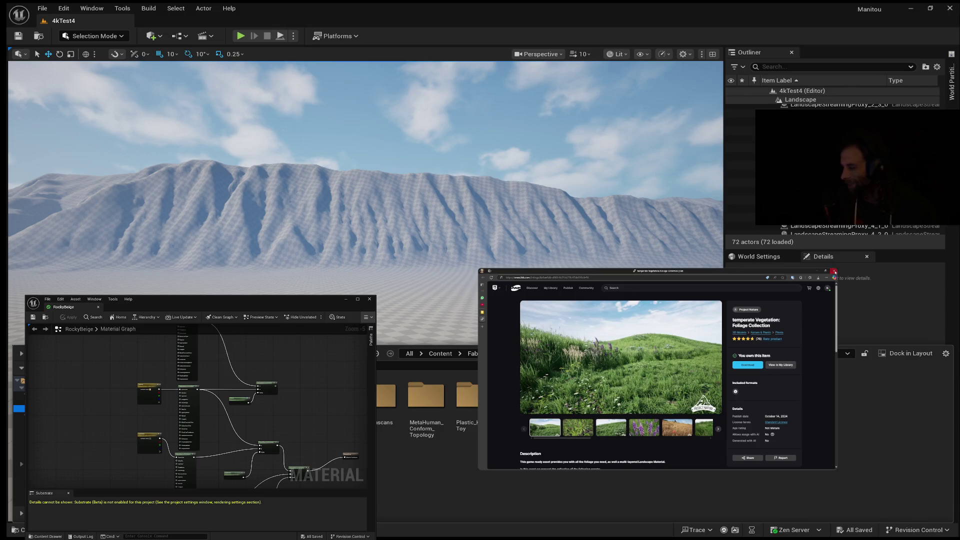
{"action": "left_click", "coordinate": [834, 272]}
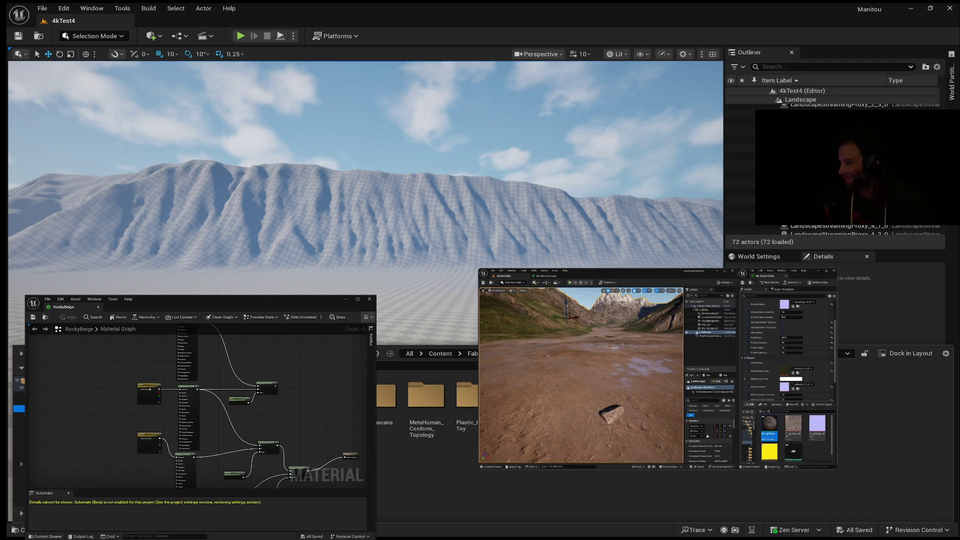
{"action": "key", "text": "ctrl+space"}
Let the tutorial play until grass tufts cover the valley hillsides with grass type settings shown.
{"action": "left_click", "coordinate": [503, 391]}
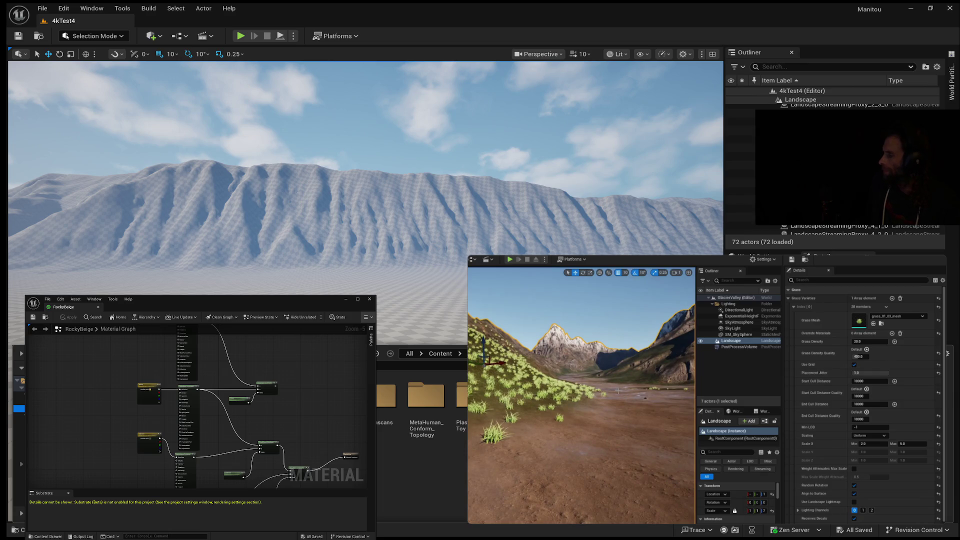
Play the tutorial past 22:33, where the grass Start Cull Distance is set to 10000.
{"action": "mouse_move", "coordinate": [852, 256]}
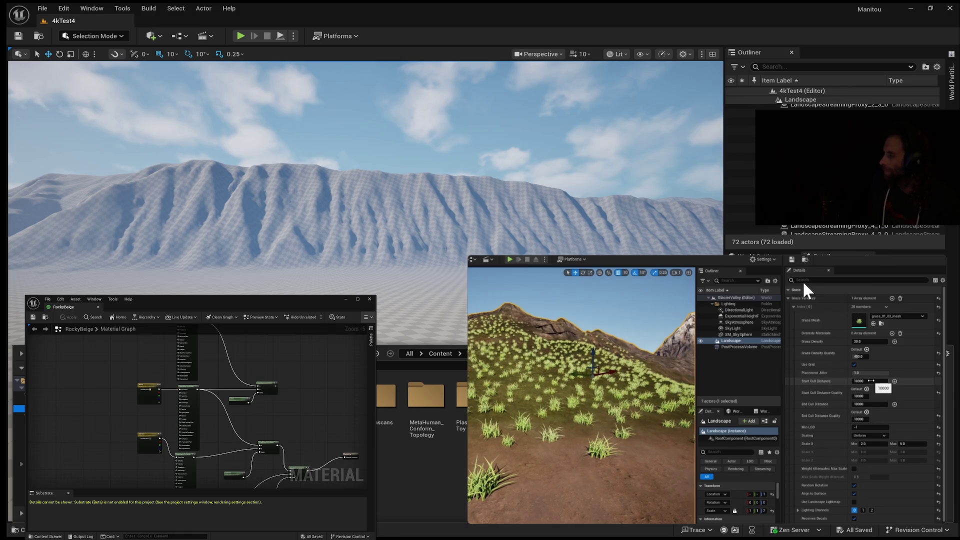
Bring up the Parameter Groups of the MA_Grass-based grass material instance in the Details panel.
{"action": "mouse_move", "coordinate": [800, 278]}
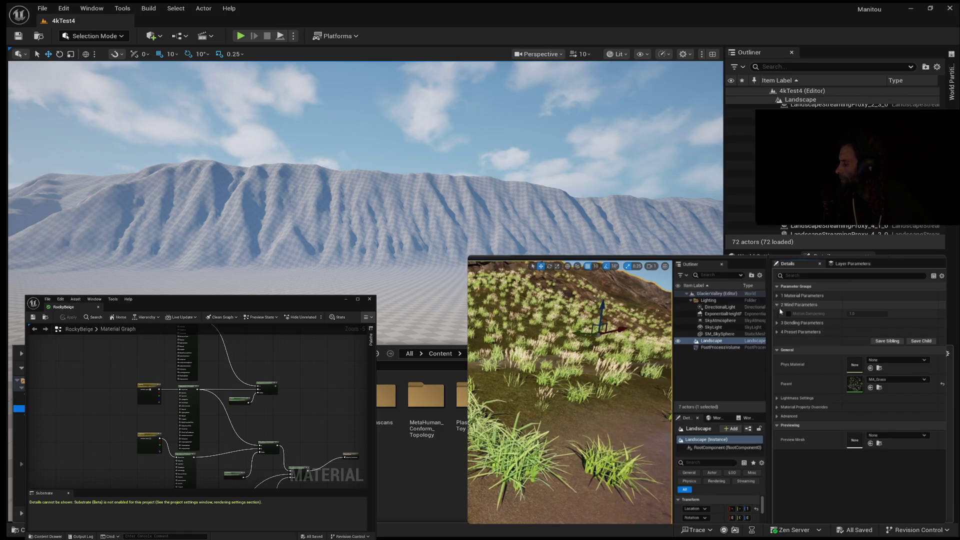
Collapse Wind Parameters, expand Material Parameters, and expand Tint into its R, G, B, A channels.
{"action": "left_click", "coordinate": [775, 305]}
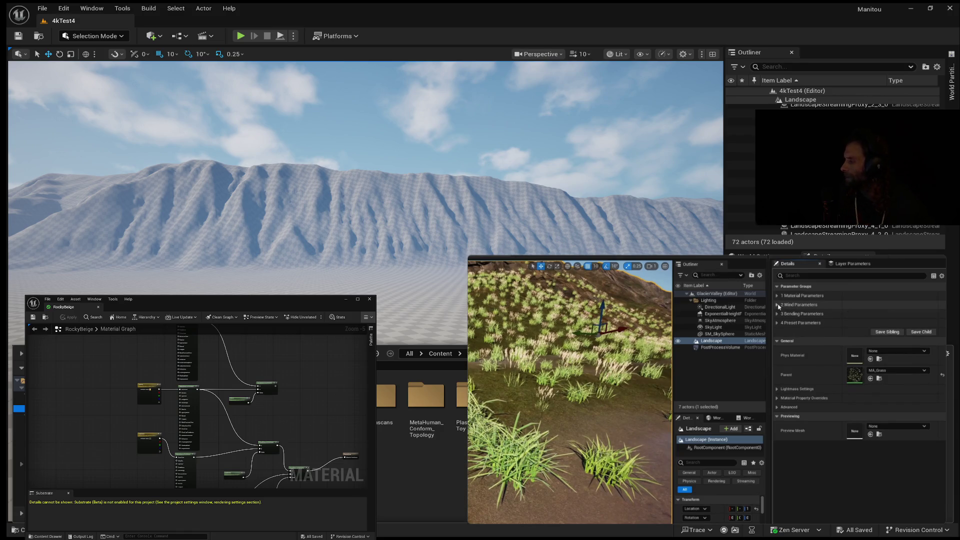
{"action": "left_click", "coordinate": [777, 296]}
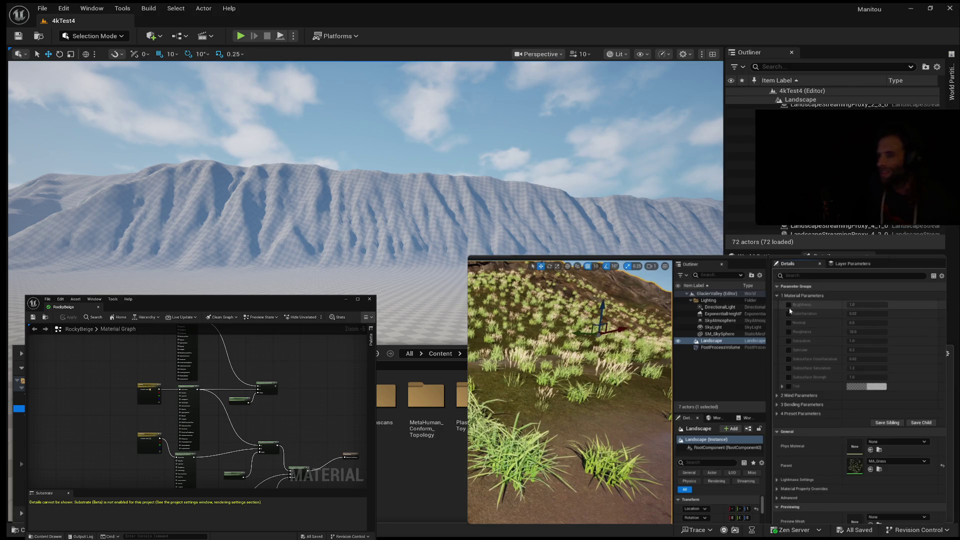
{"action": "left_click", "coordinate": [780, 386]}
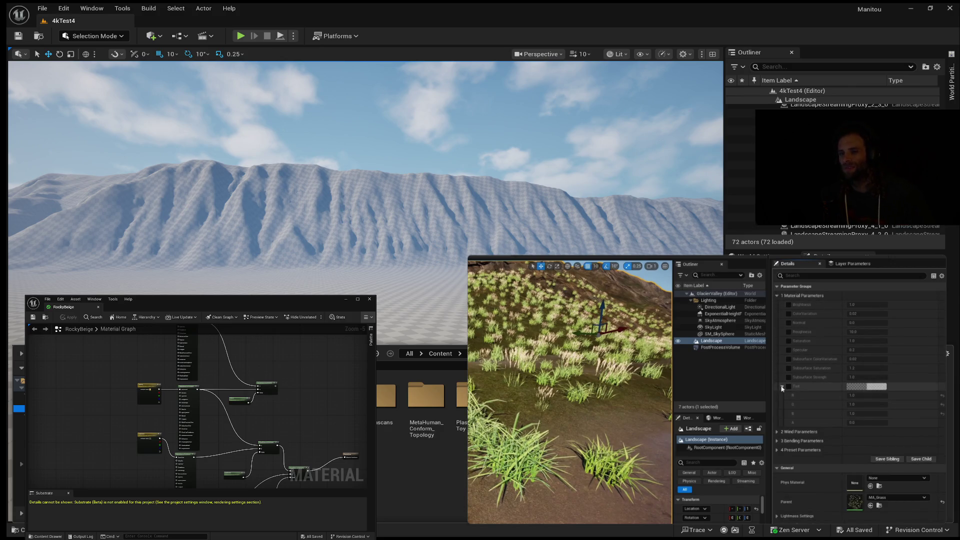